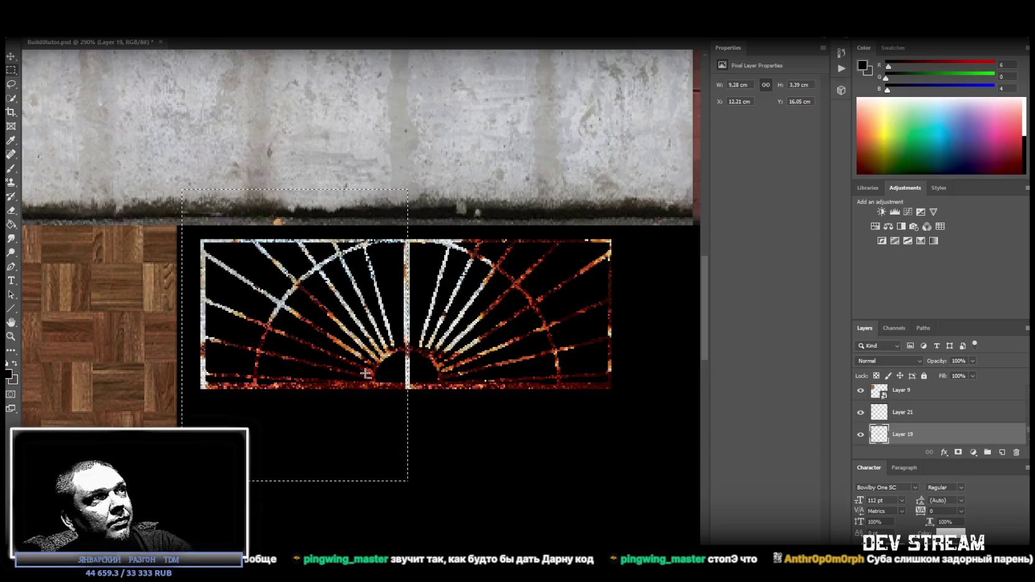
Step: Erase the left half of the fan window grate inside the marquee and deselect
key("Delete")
key("Delete")
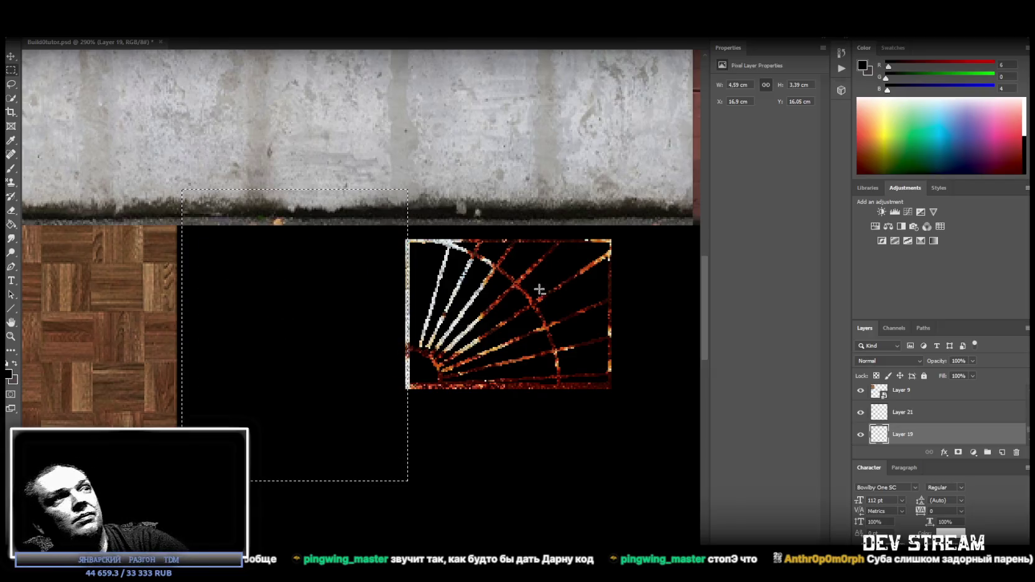
key("l")
key("ctrl+d")
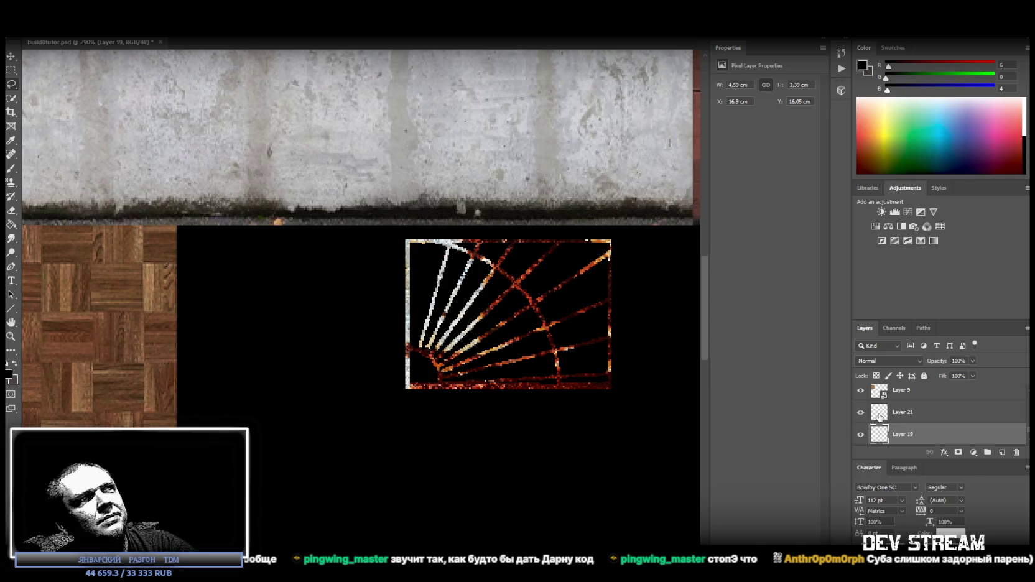
Step: Merge Layers 21 and 19 and convert the result into a smart object
left_click(905, 413)
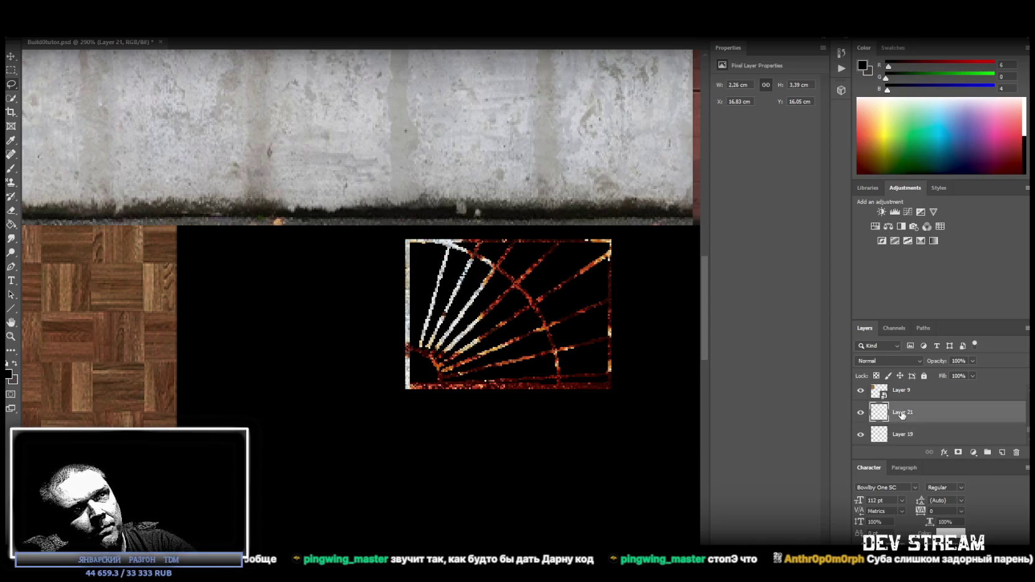
left_click(905, 435, "shift")
right_click(912, 413)
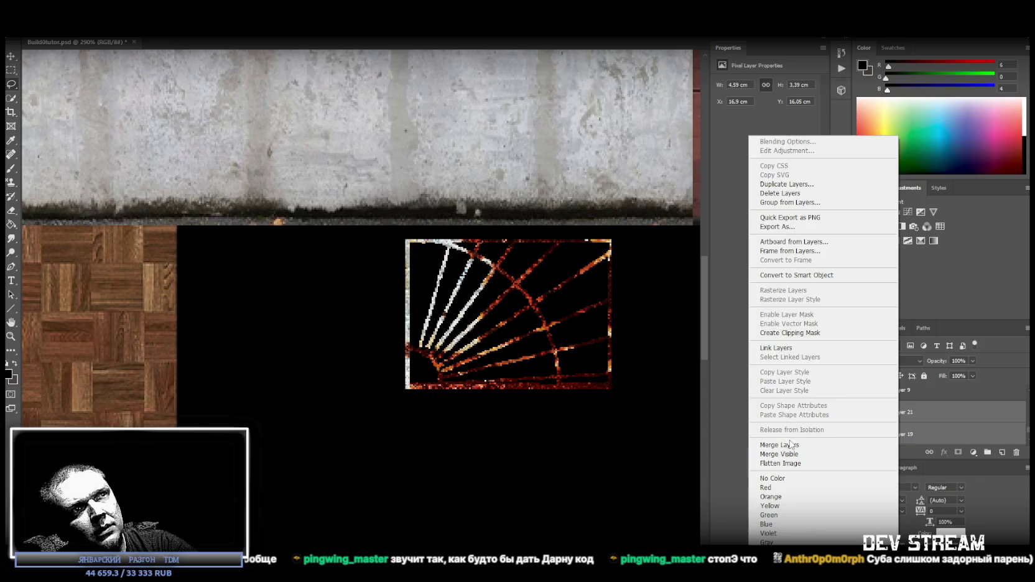
left_click(796, 445)
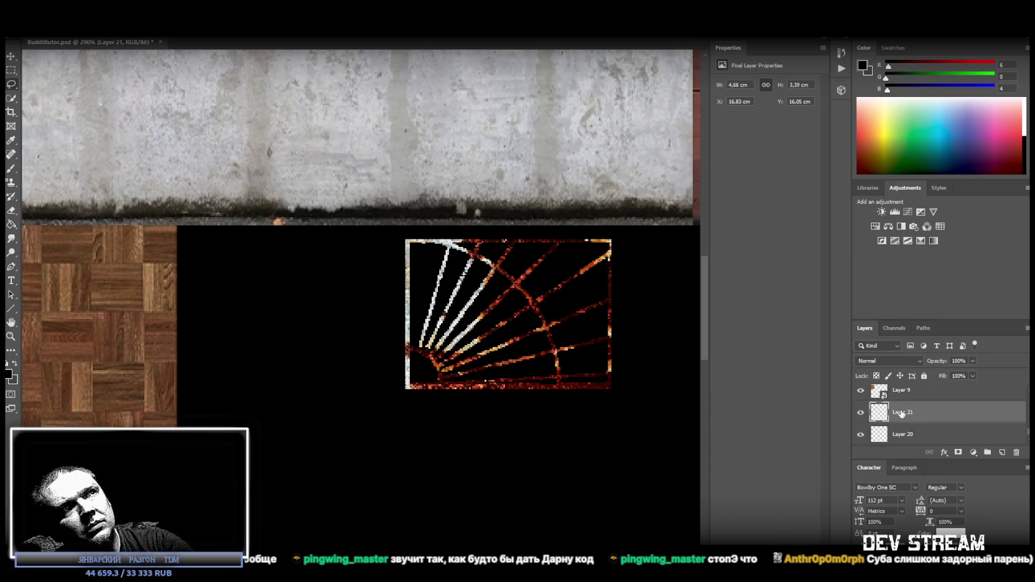
right_click(906, 416)
left_click(819, 276)
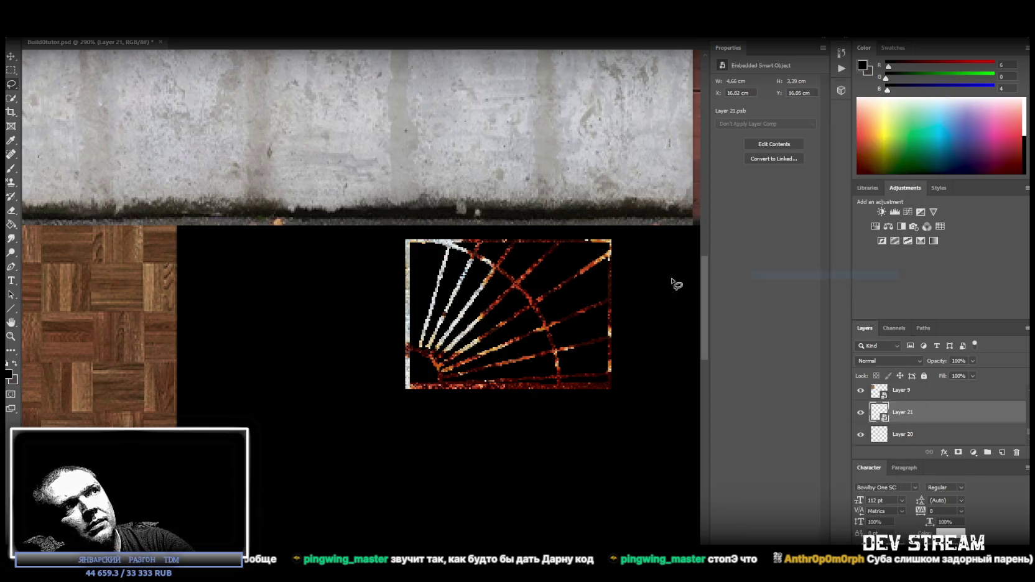
Step: Rotate the grate smart object 90° counter-clockwise and view the whole atlas
key("ctrl+t")
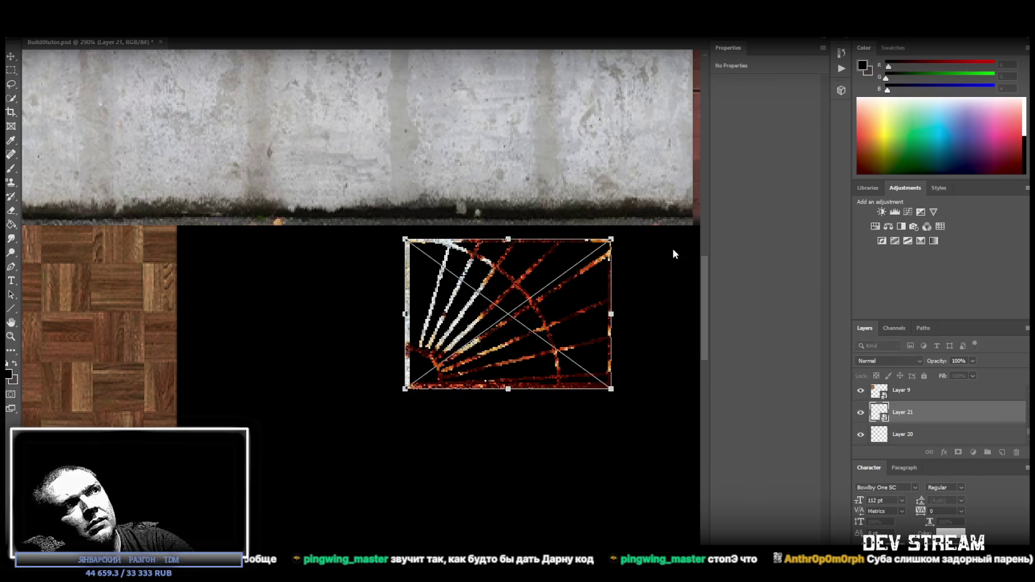
left_click_drag(668, 248, 400, 169)
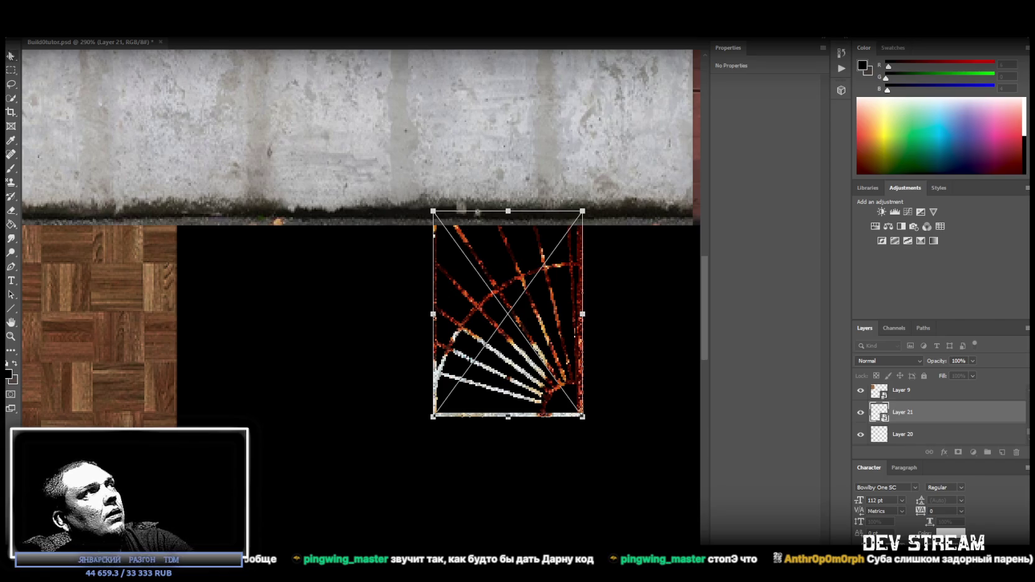
key("Return")
left_click(11, 336)
scroll(428, 347, "down", 5, "alt")
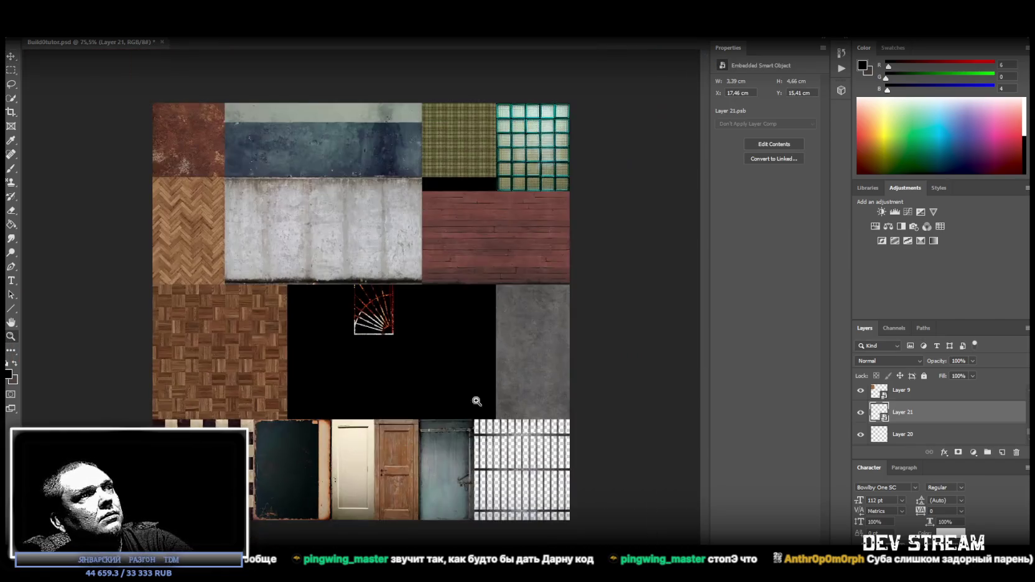
Step: Move the half fan grate into the atlas's bottom-right tile
scroll(493, 435, "up", 1, "alt")
key("ctrl+t")
mouse_move(380, 321)
left_mouse_down()
mouse_move(597, 545)
mouse_move(597, 527)
left_mouse_up()
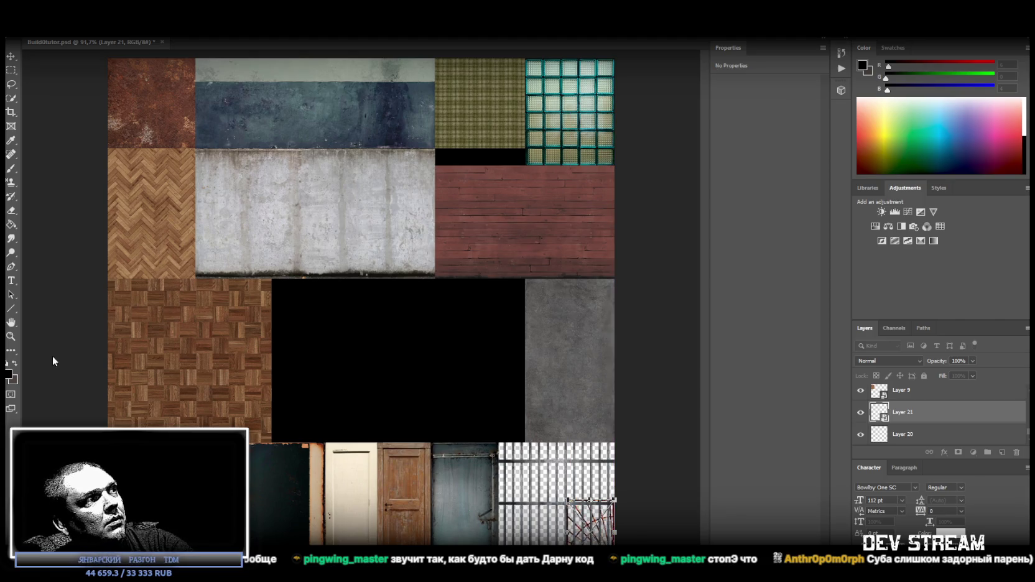
left_click(10, 335)
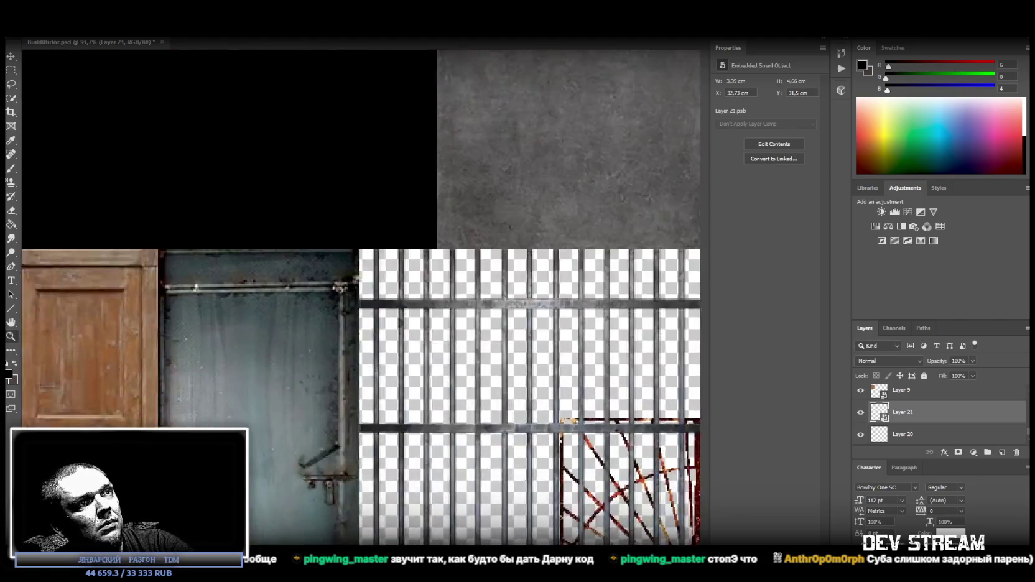
Step: Fine-tune the fan grate's size and position in the bottom-right tile
left_click_drag(606, 509, 636, 505)
left_click(635, 503, "alt")
left_click(632, 490, "alt")
left_click(632, 490, "alt")
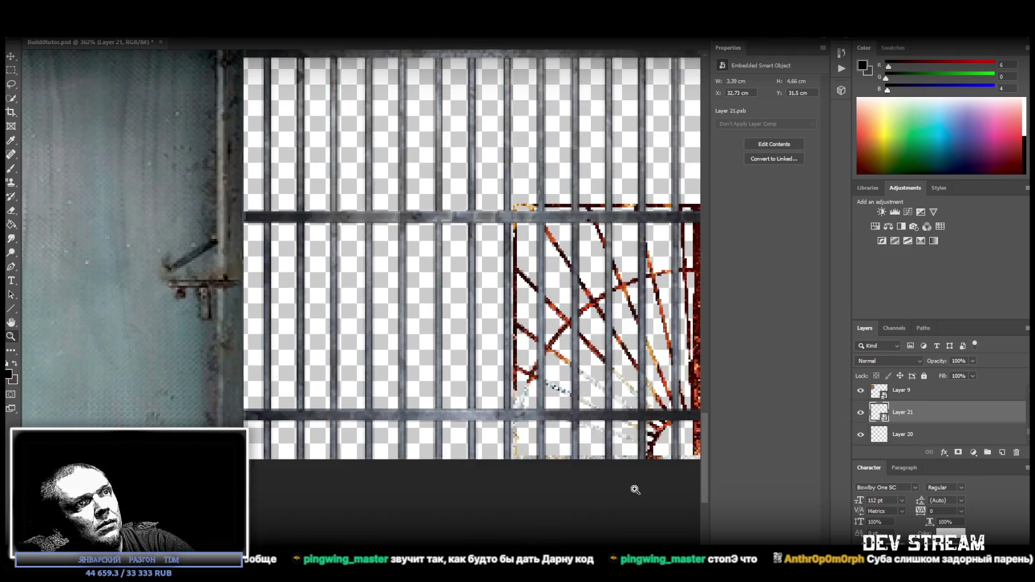
left_click(623, 417, "alt")
left_click(623, 417)
key("ctrl+t")
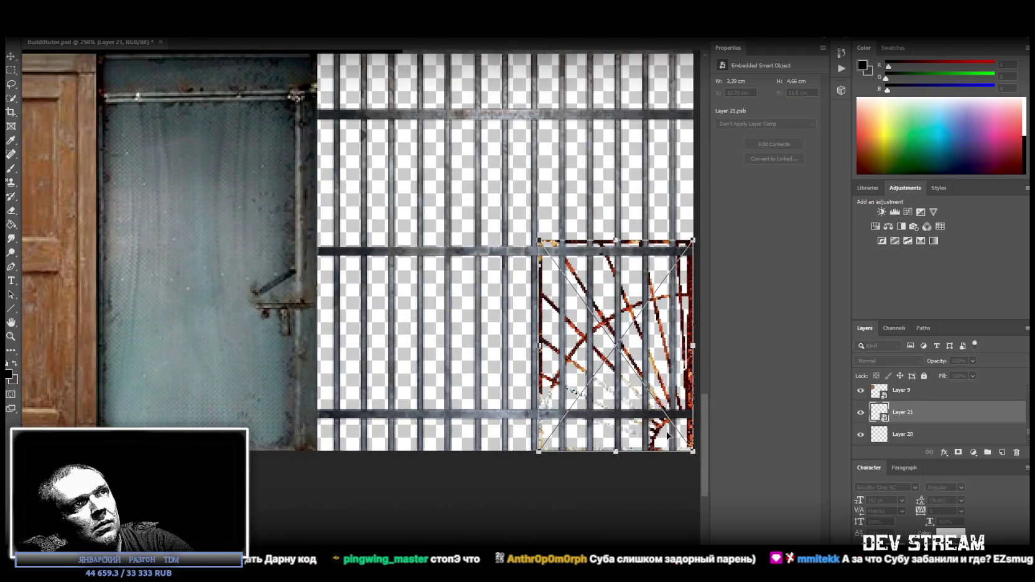
left_click_drag(694, 406, 693, 404)
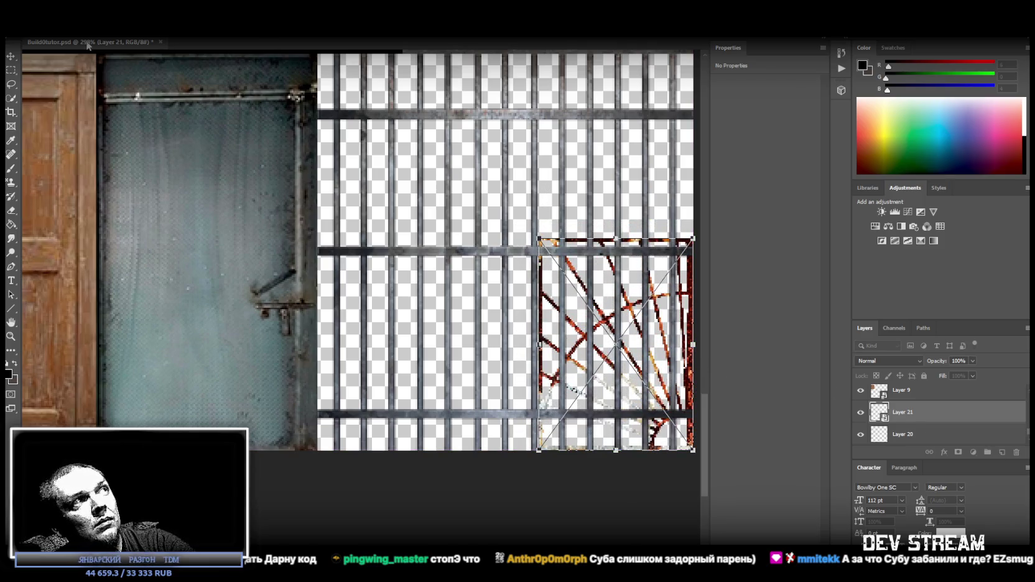
key("Return")
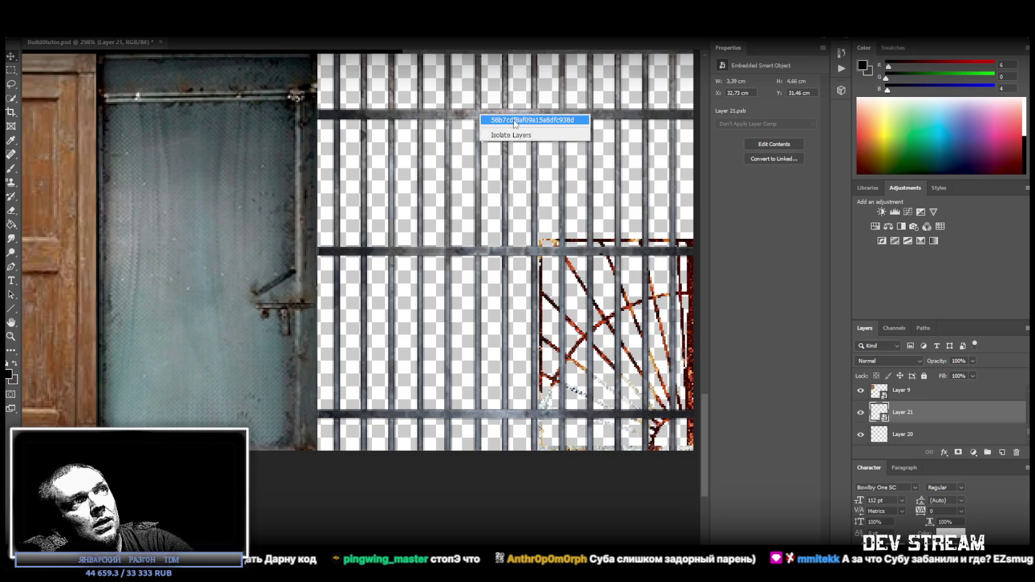
Step: Narrow the bar grate to 4.87 cm wide, lower it beside the fan grate, and switch to Unity
left_click_drag(489, 136, 516, 124)
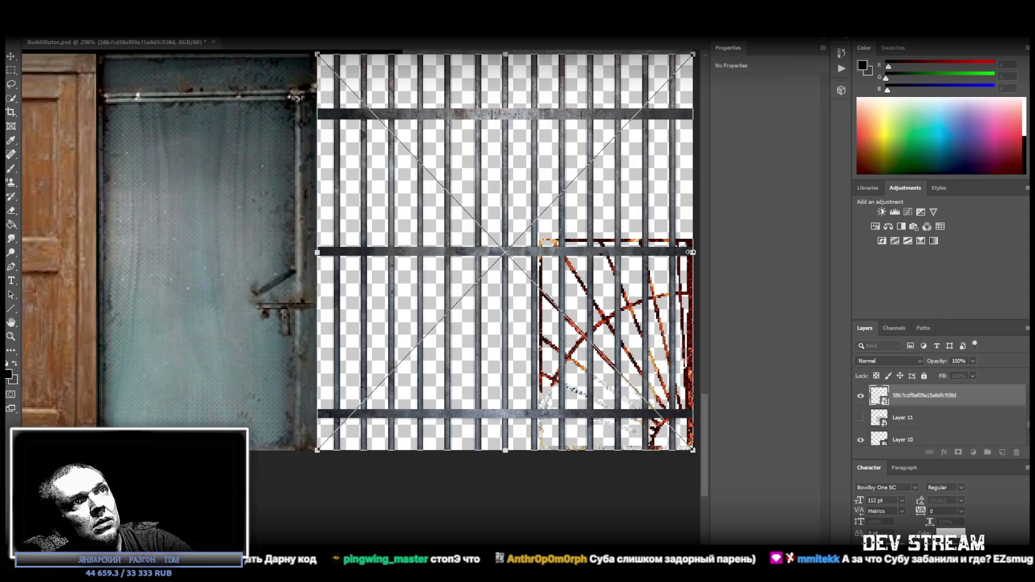
left_click_drag(692, 251, 538, 245)
left_click_drag(465, 197, 465, 272)
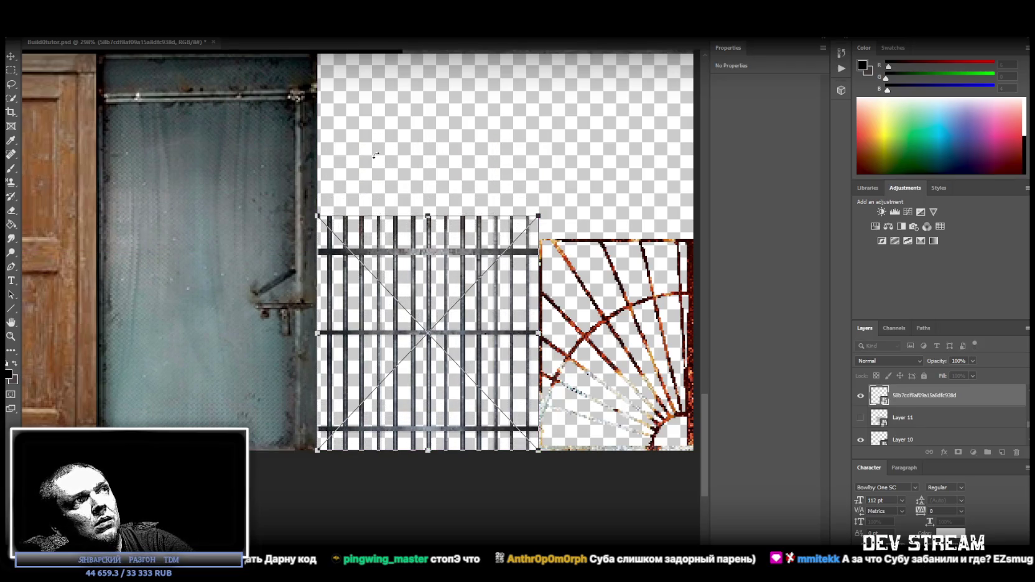
left_click_drag(428, 212, 428, 239)
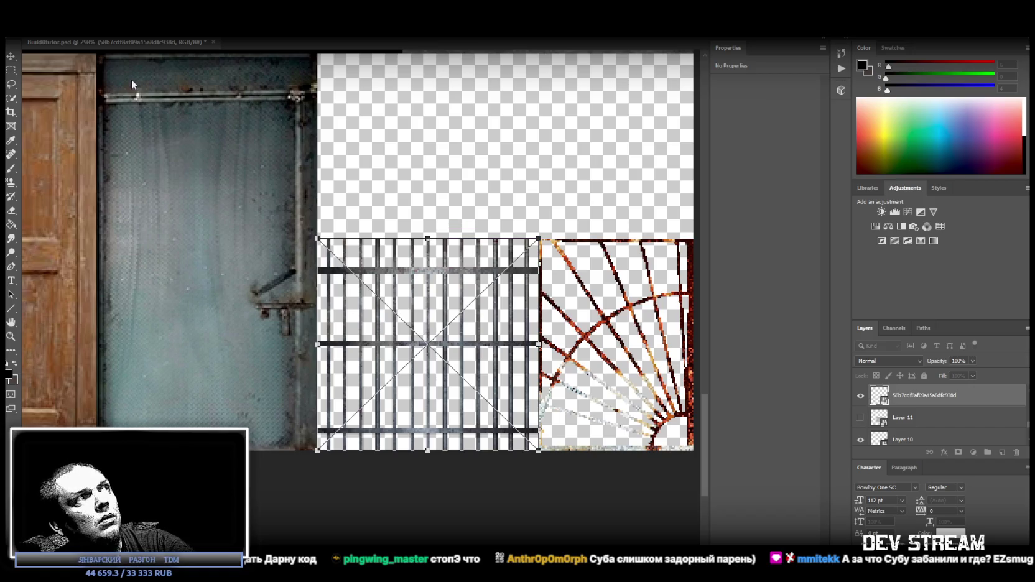
key("Return")
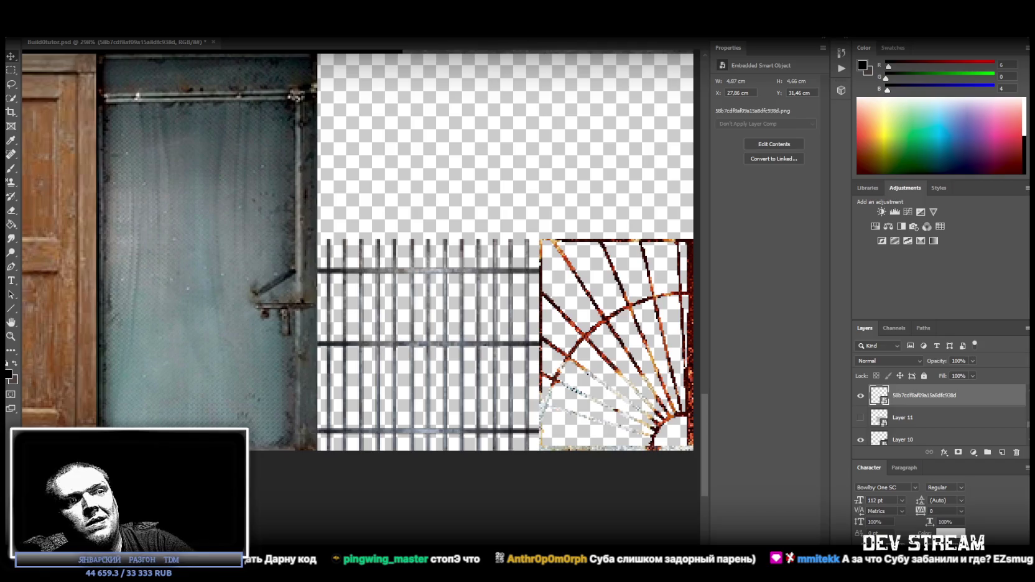
key("alt+Tab")
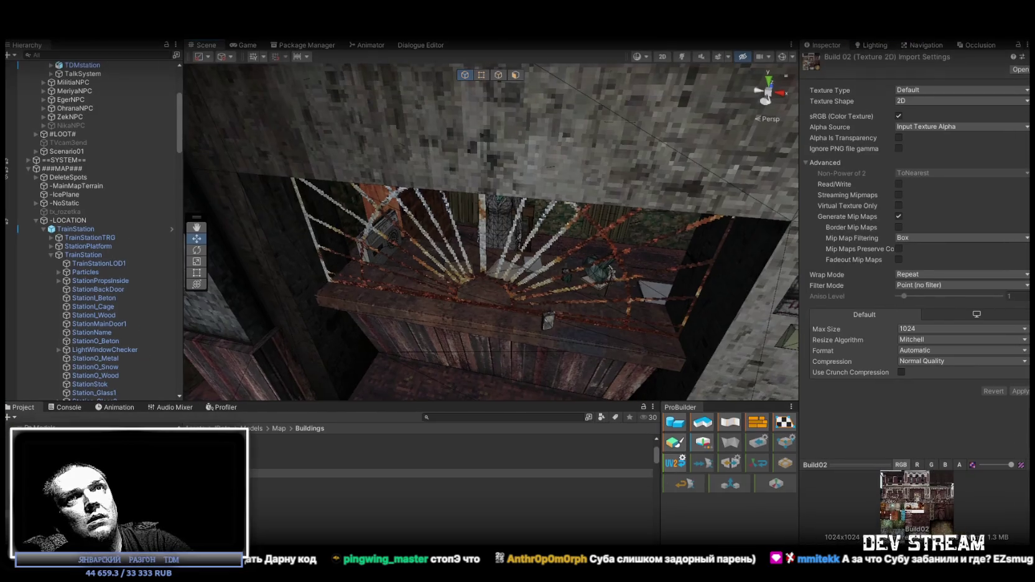
Step: Return from Unity to the Photoshop texture atlas after checking the grate
key("alt+Tab")
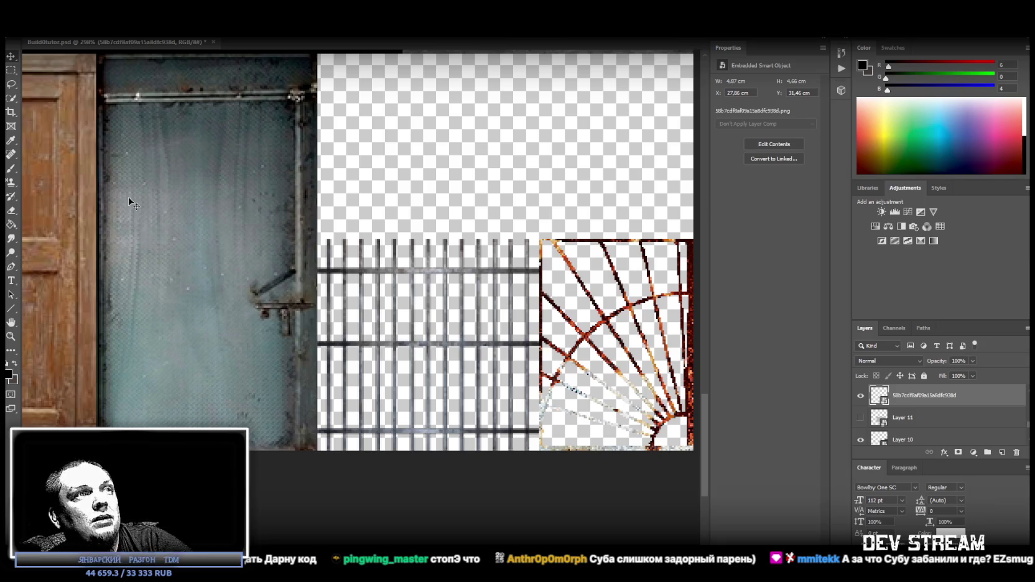
Step: Duplicate the bar grate layer and merge the copy with the original into one layer
right_click(889, 398)
left_click(775, 151)
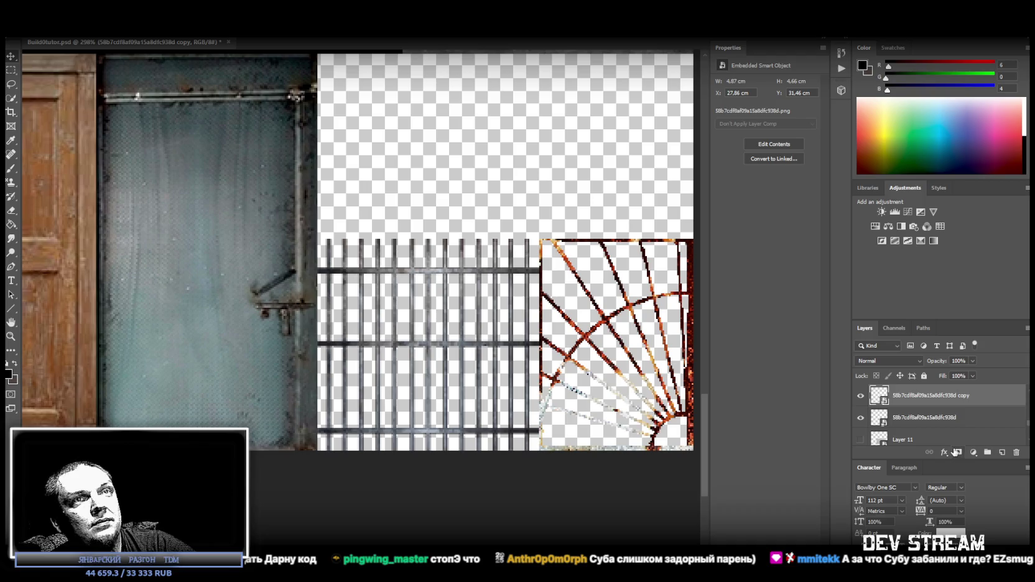
left_click(909, 418, "ctrl")
right_click(909, 418)
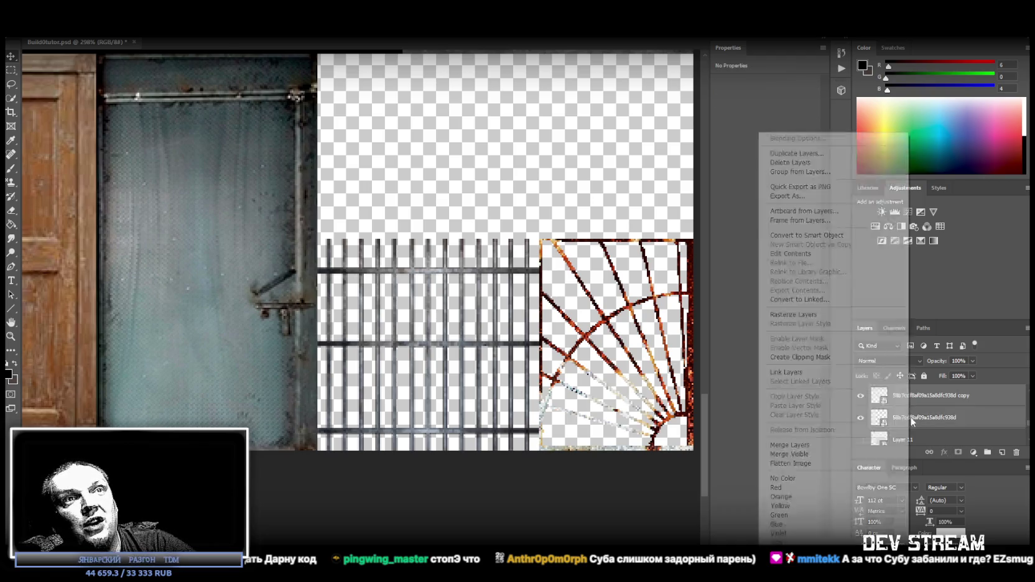
left_click(789, 444)
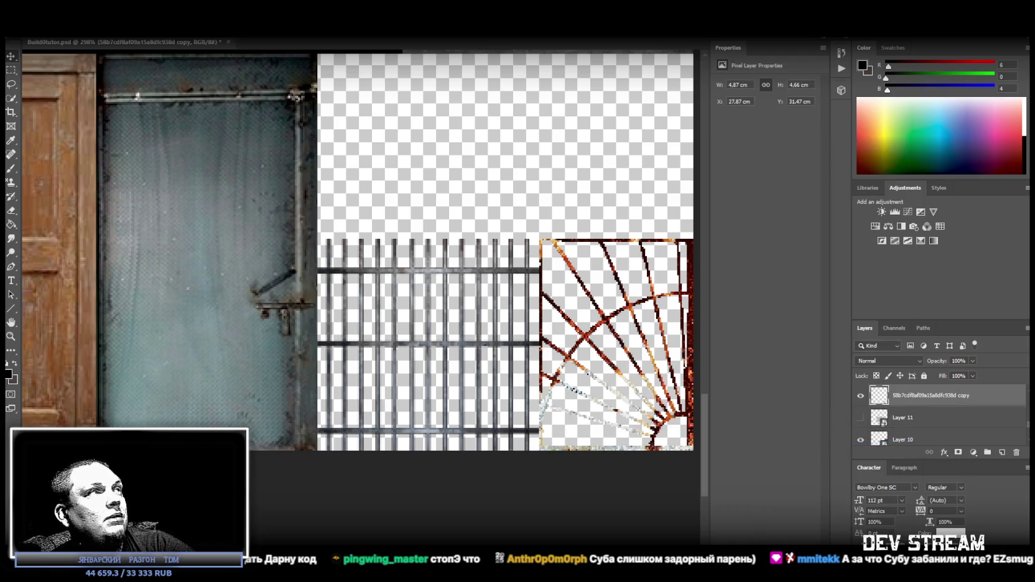
scroll(357, 356, "down", 10, "alt")
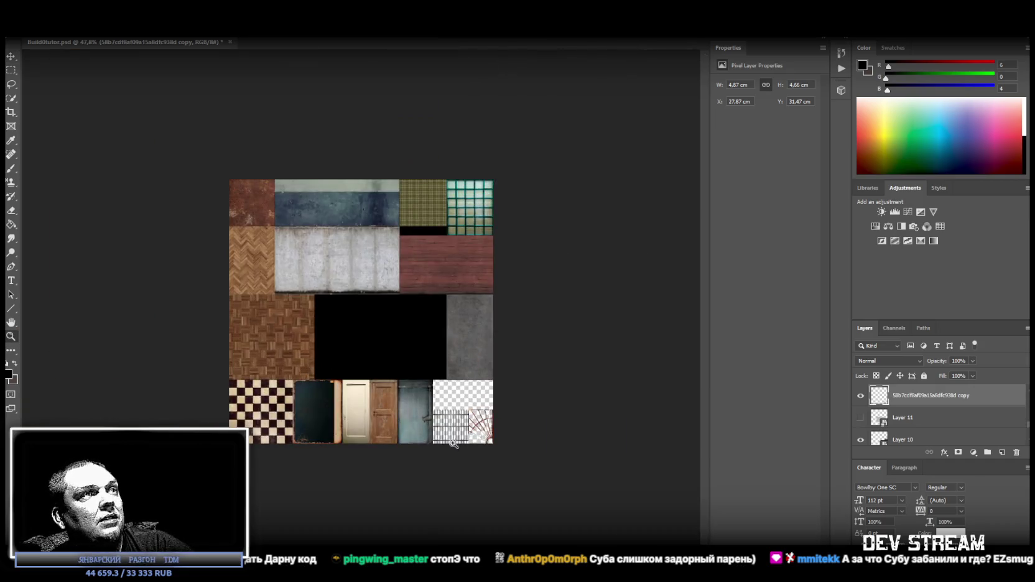
scroll(514, 464, "up", 5, "alt")
scroll(514, 463, "down", 1)
scroll(457, 388, "down", 5, "alt")
scroll(545, 418, "up", 2, "alt")
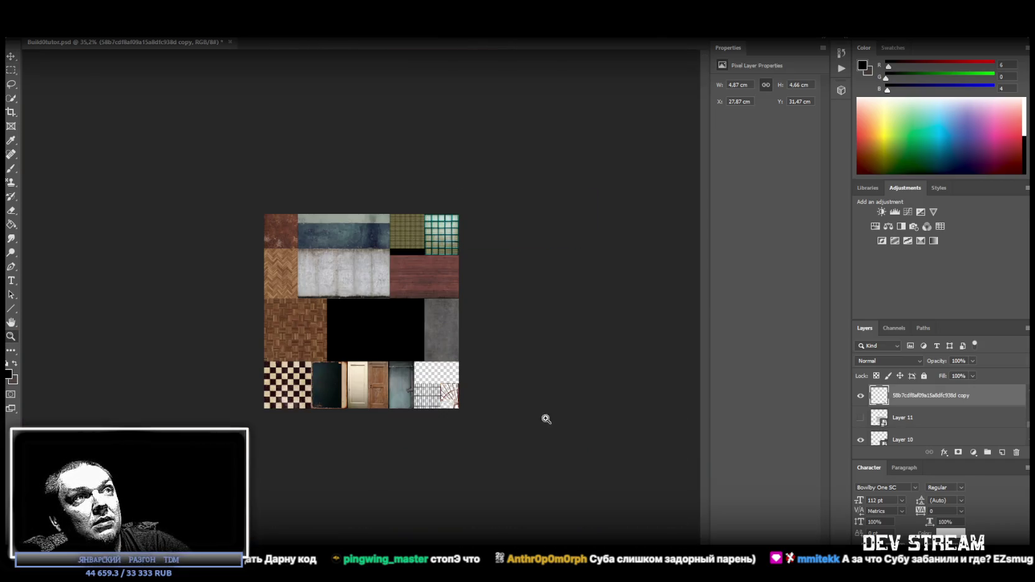
scroll(487, 411, "up", 2, "alt")
scroll(487, 412, "down", 1, "alt")
scroll(516, 463, "down", 1)
scroll(564, 482, "down", 1)
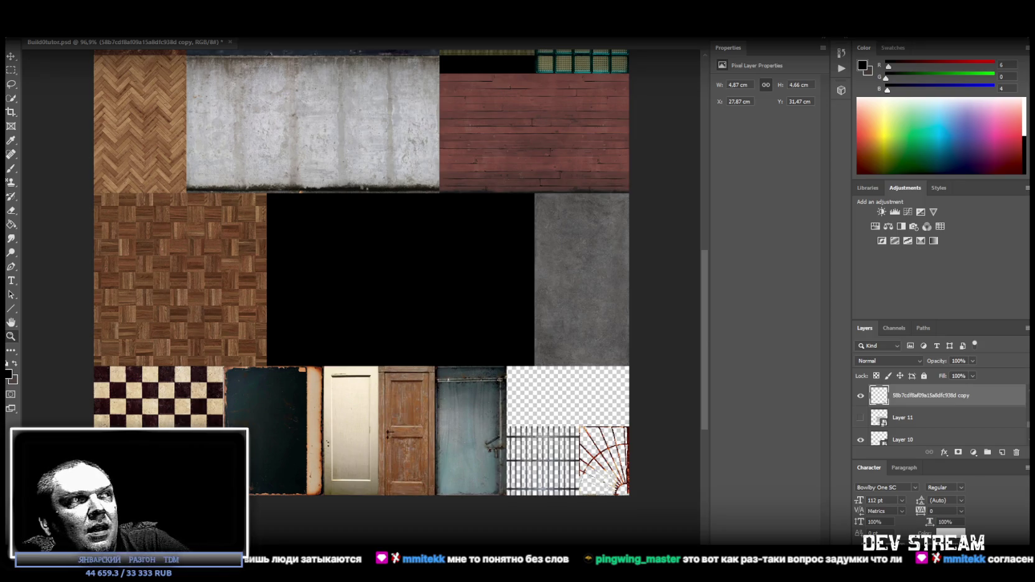
Step: Select Layer 11 in the Layers panel
left_click(927, 417)
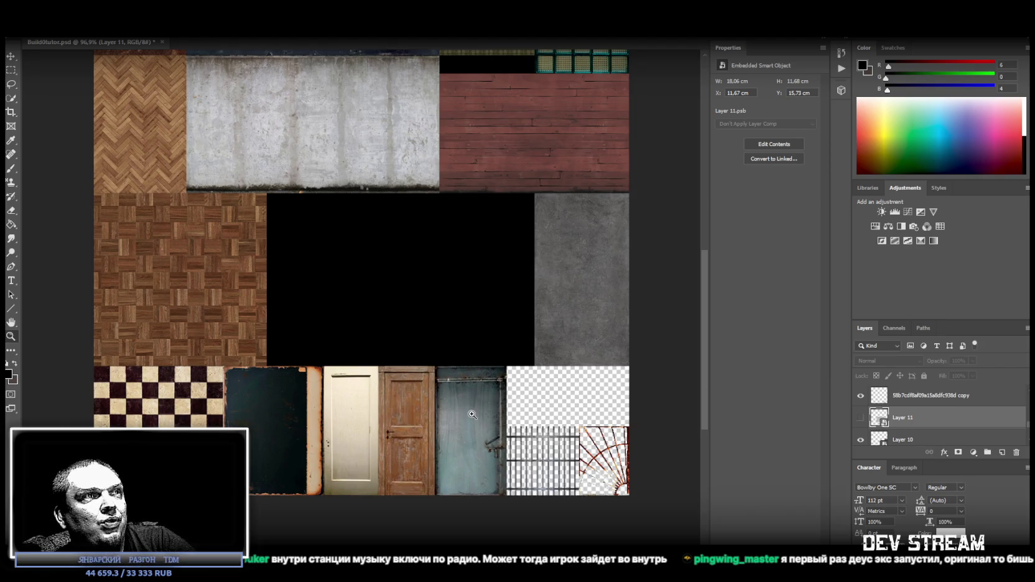
Step: Lay the Layer 18 metal door horizontal and resize it to 8.26 × 4.06 cm above the grates
left_click(11, 56)
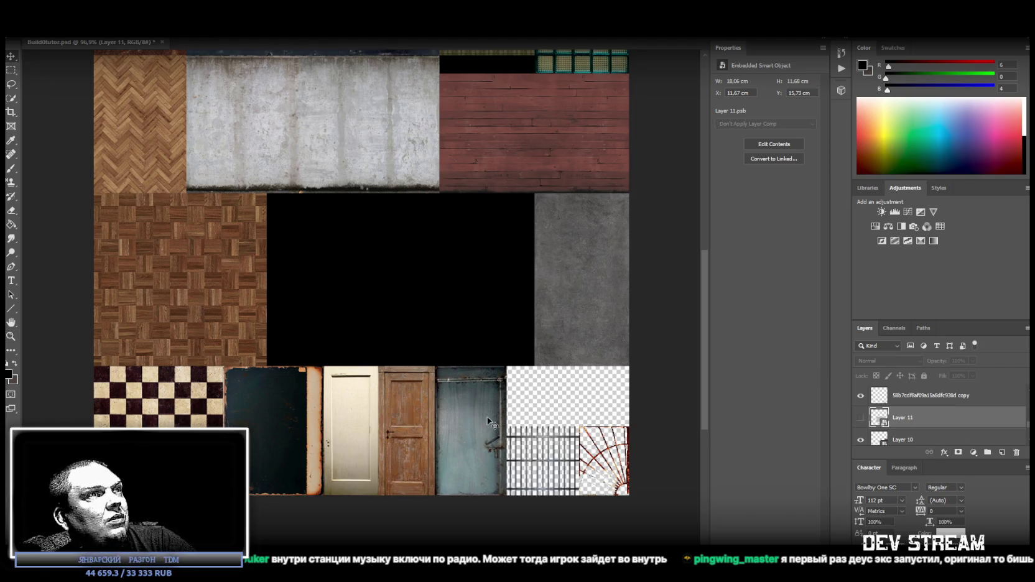
right_click(464, 426)
left_click(492, 430)
key("ctrl+t")
mouse_move(510, 372)
left_mouse_down()
mouse_move(555, 451)
mouse_move(549, 473)
left_mouse_up()
left_click_drag(515, 429, 610, 406)
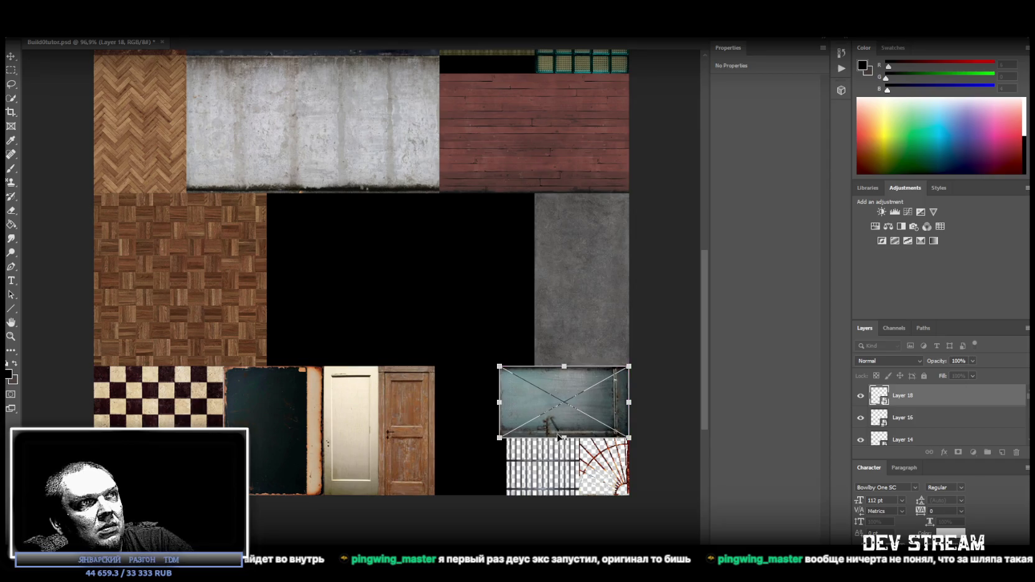
left_click_drag(564, 438, 565, 425)
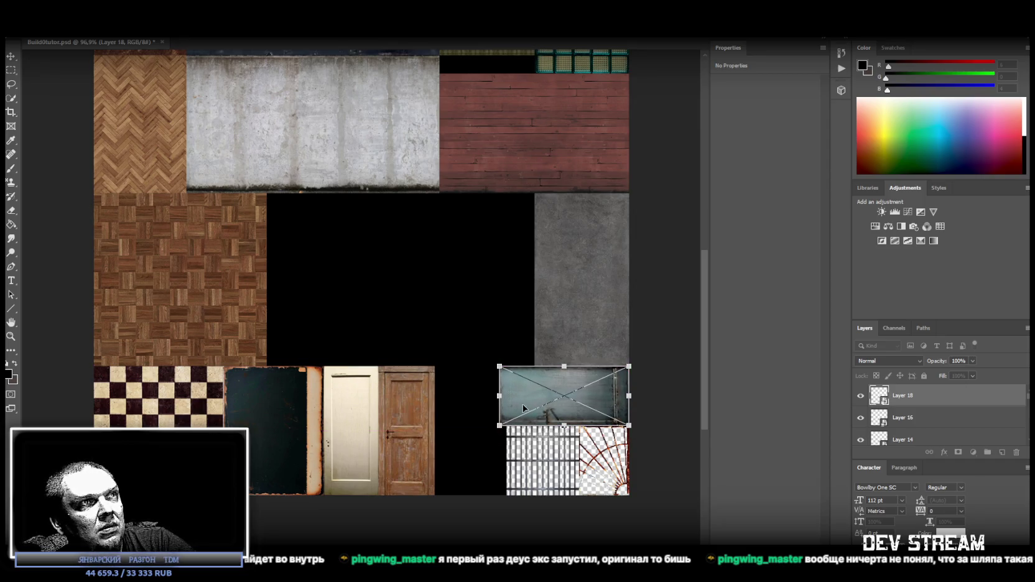
left_click_drag(499, 393, 506, 396)
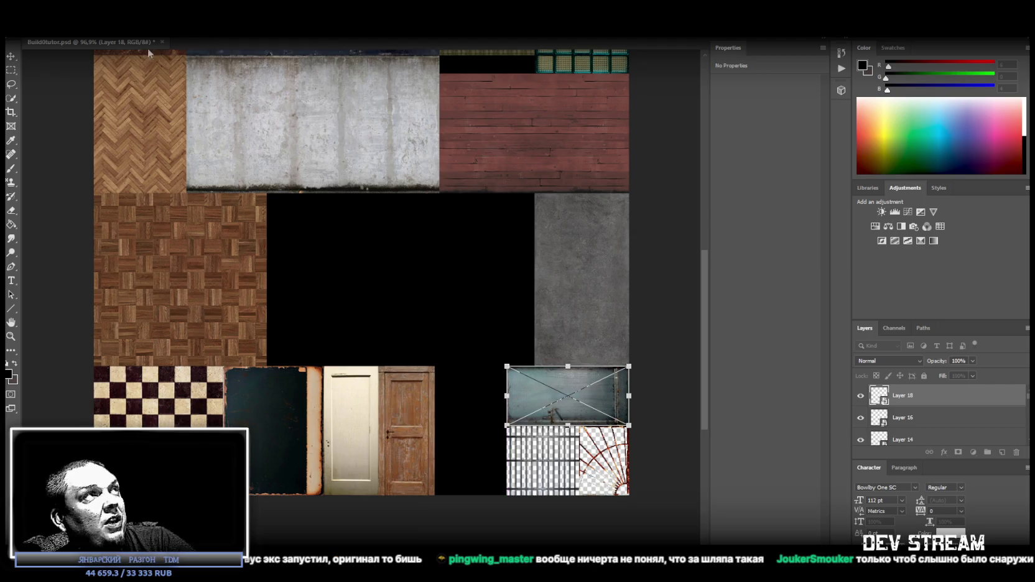
key("Return")
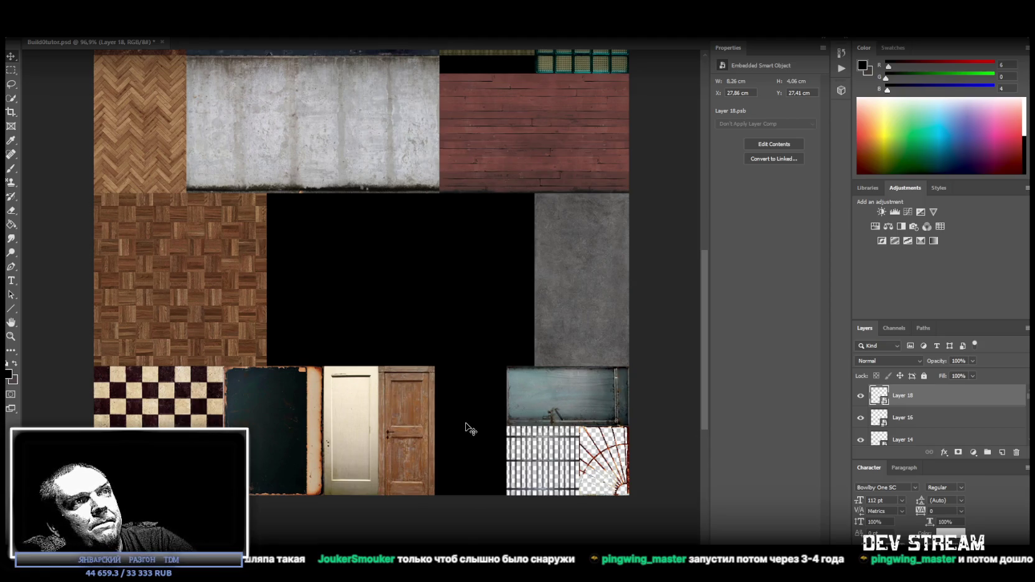
Step: Move the Layer 16 wooden door beside the metal panel and shorten it to 3.81 × 7.55 cm
right_click(409, 421)
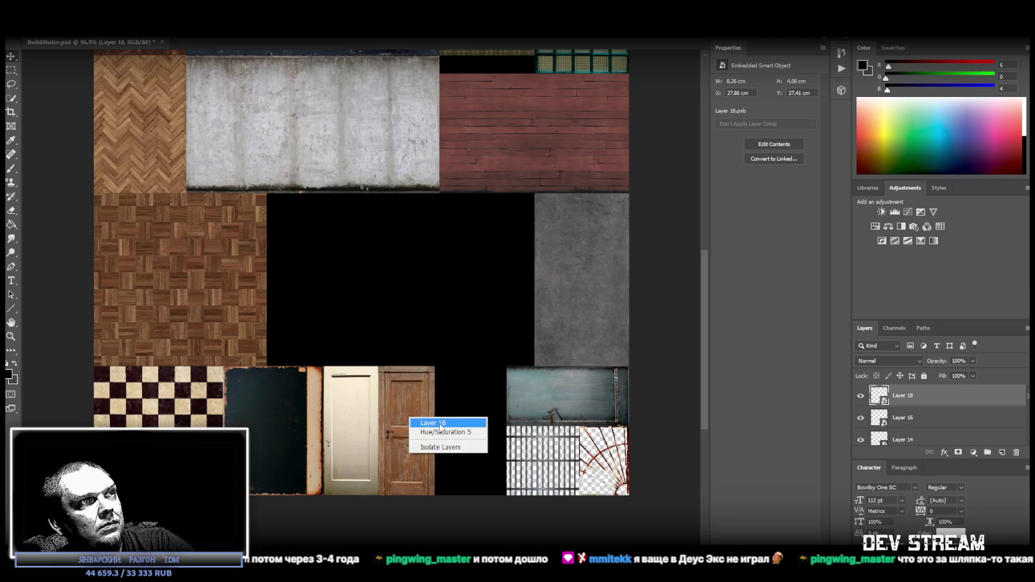
left_click(429, 427)
left_click_drag(405, 410, 487, 412)
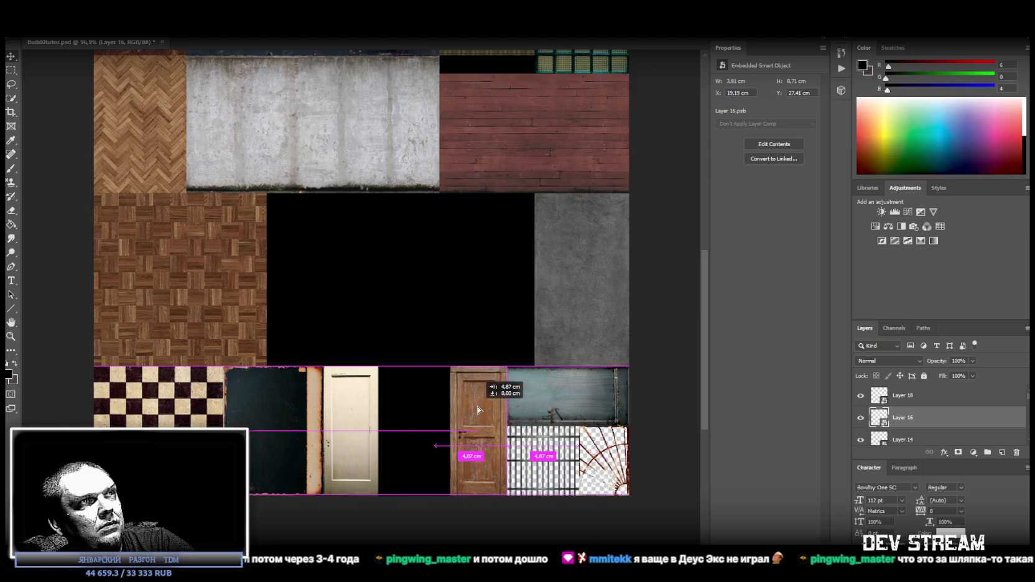
key("ctrl+t")
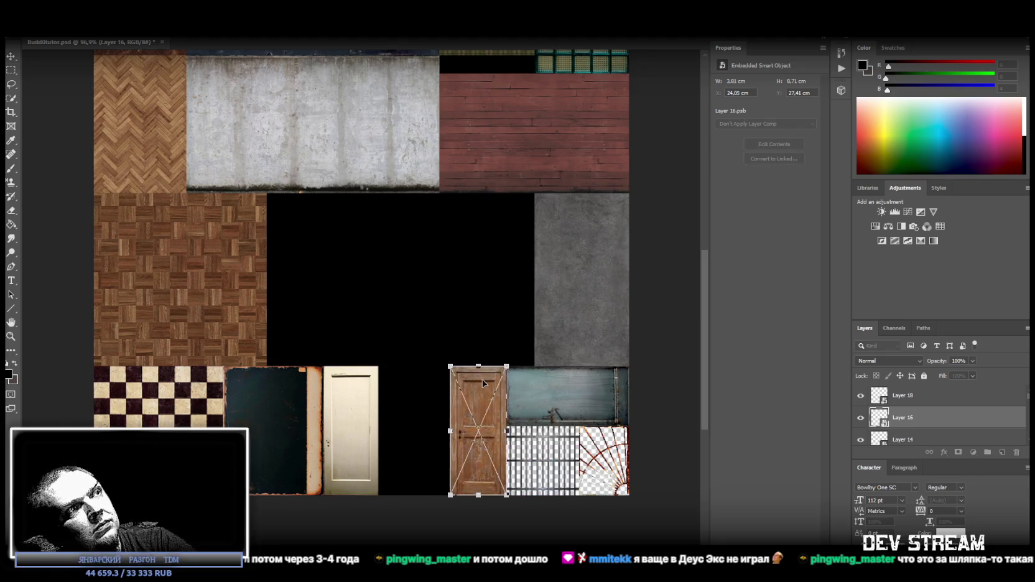
left_click_drag(478, 366, 481, 384)
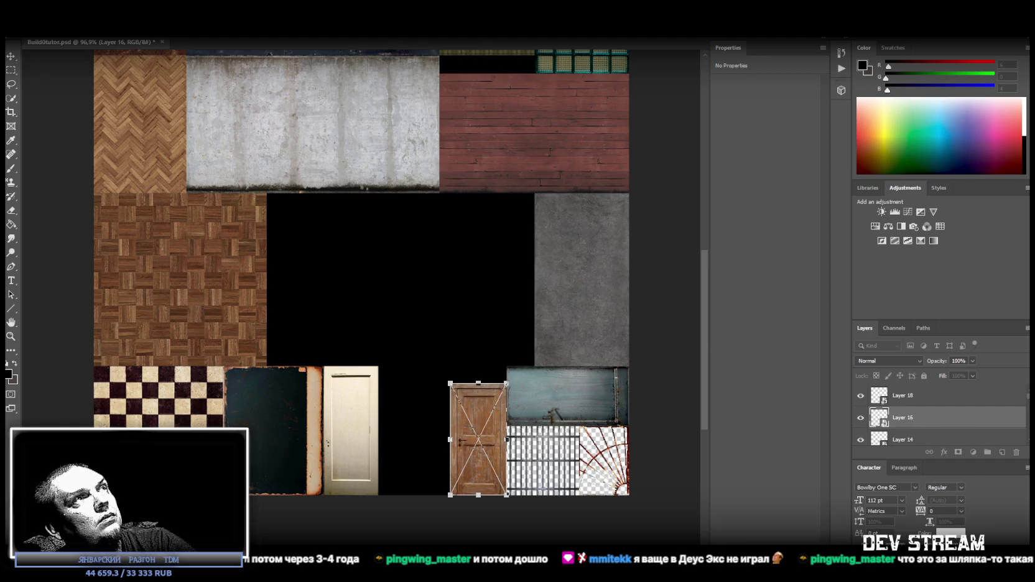
key("Return")
Step: Place the Layer 14 cream door beside the wooden door, shortened to 3.67 × 7.55 cm
right_click(351, 393)
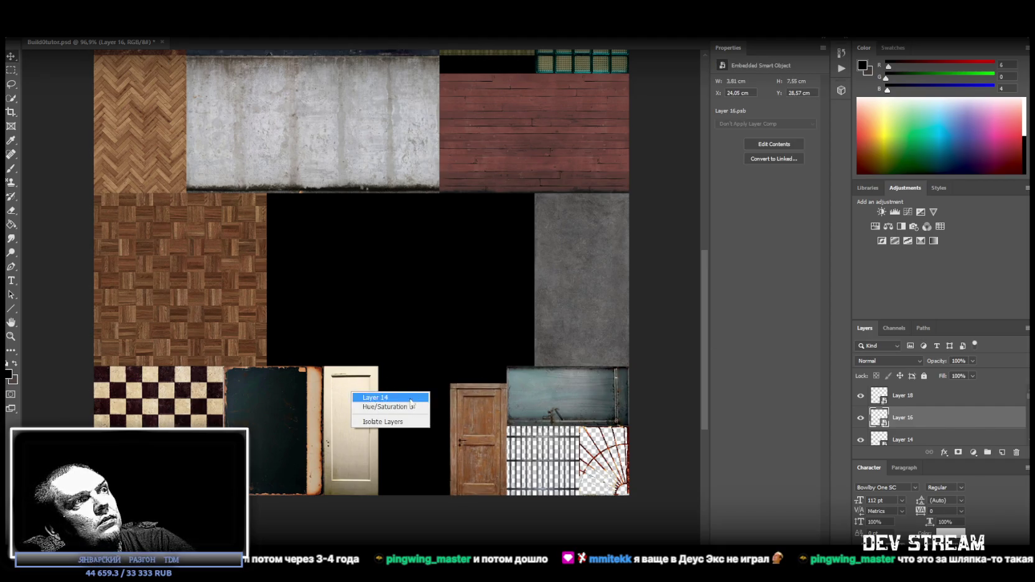
left_click(375, 397)
key("ctrl+t")
mouse_move(351, 367)
left_mouse_down()
mouse_move(351, 381)
mouse_move(427, 406)
left_mouse_up()
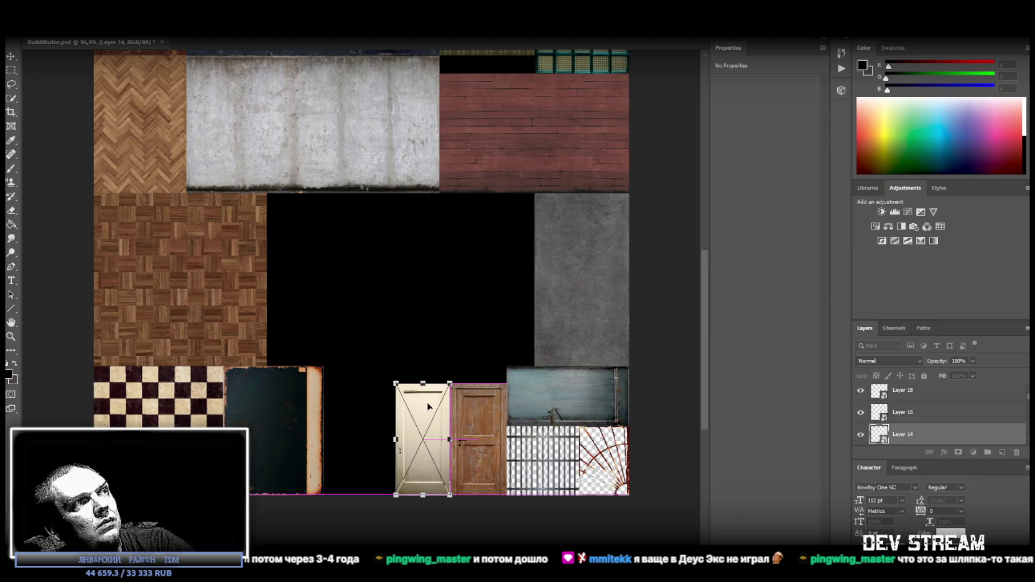
key("Return")
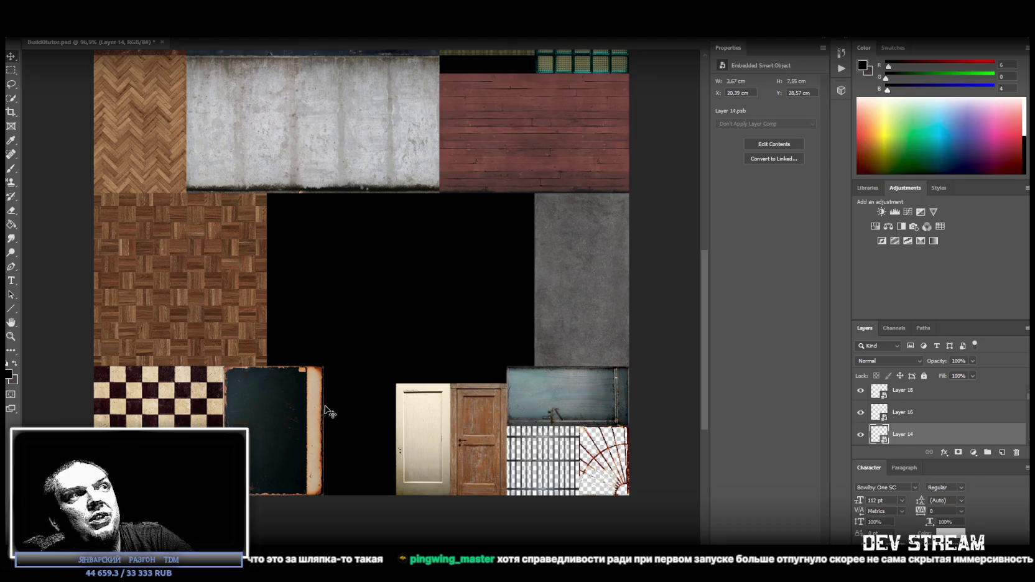
right_click(276, 421)
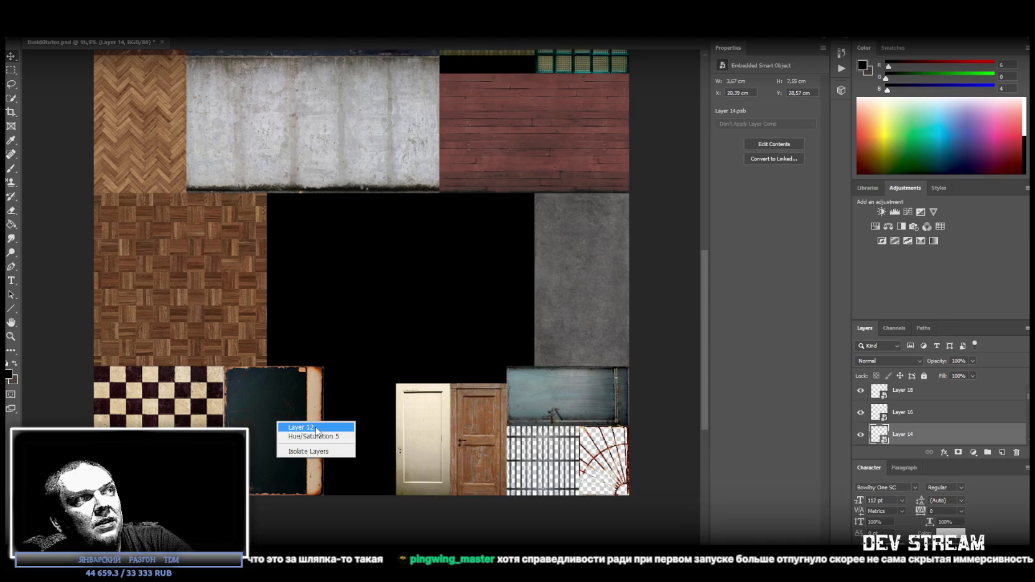
Step: Select the dark rusty panel's Layer 12 and switch to the Unity editor
left_click(317, 428)
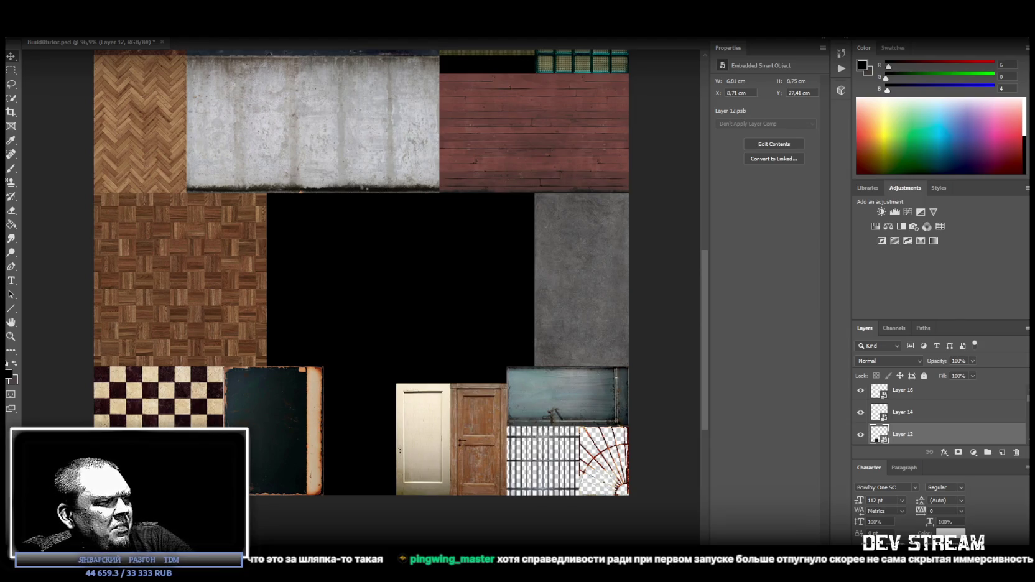
key("alt+Tab")
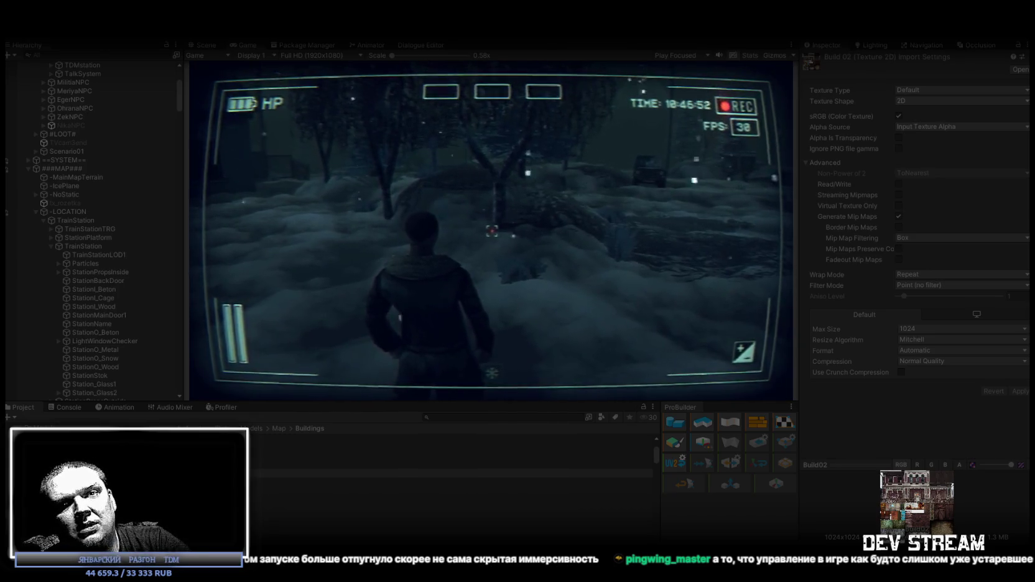
Step: Open the in-game pause menu, resume play, then reopen the menu
key("Escape")
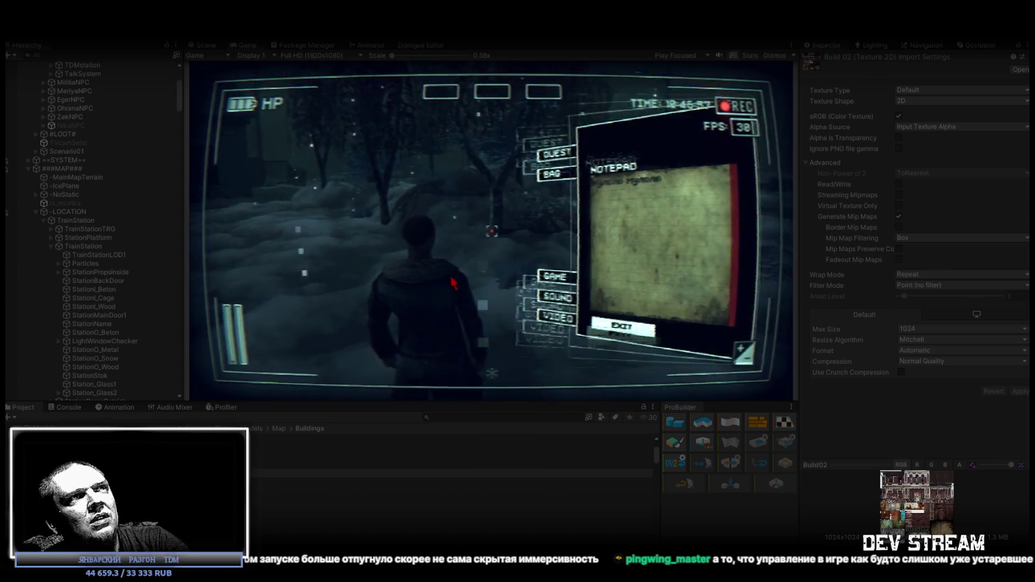
key("Escape")
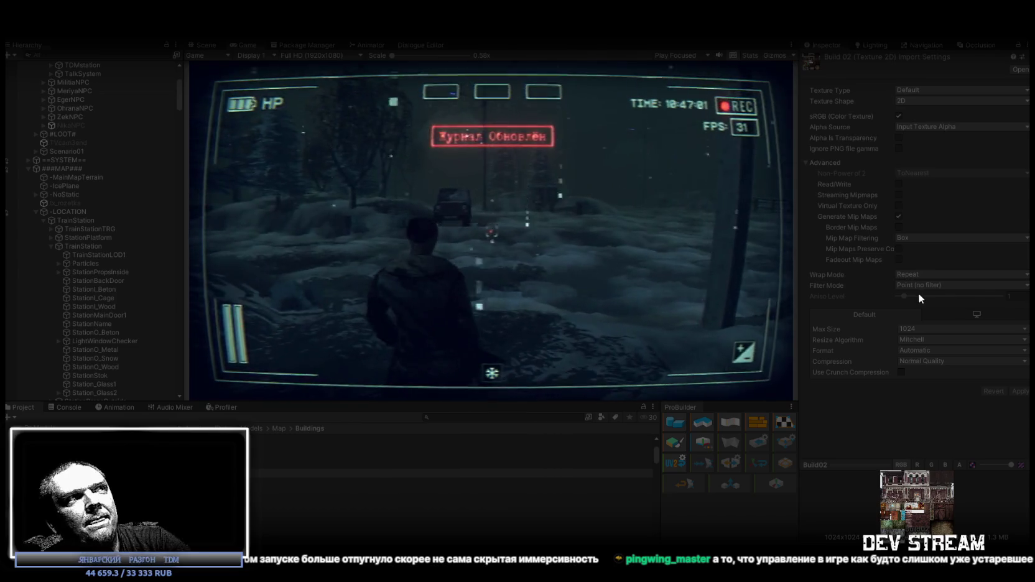
key("Escape")
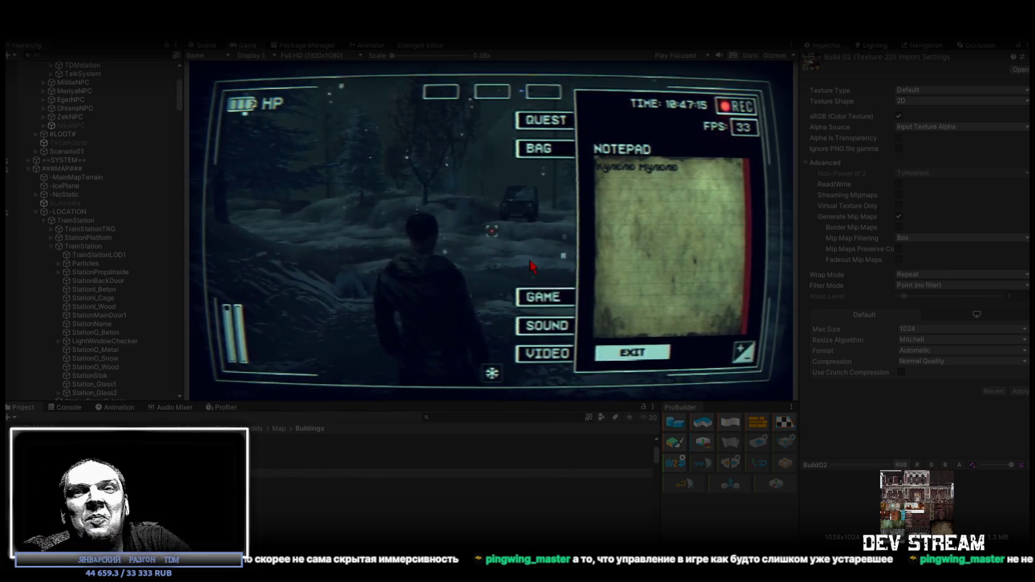
Step: Browse the GAME, SOUND and HELP panels, then open the quest journal
left_click(544, 299)
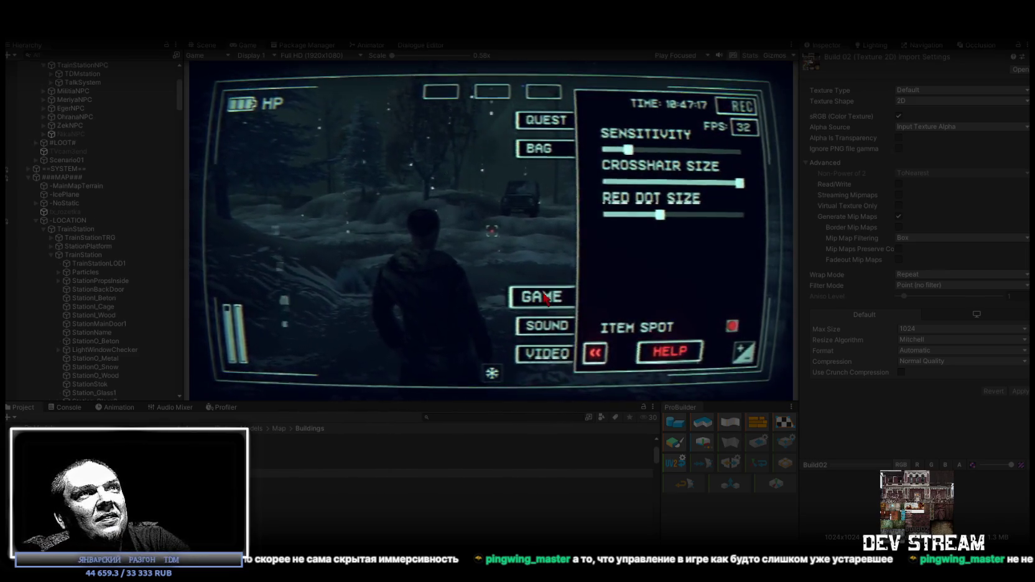
left_click(544, 325)
left_click(551, 298)
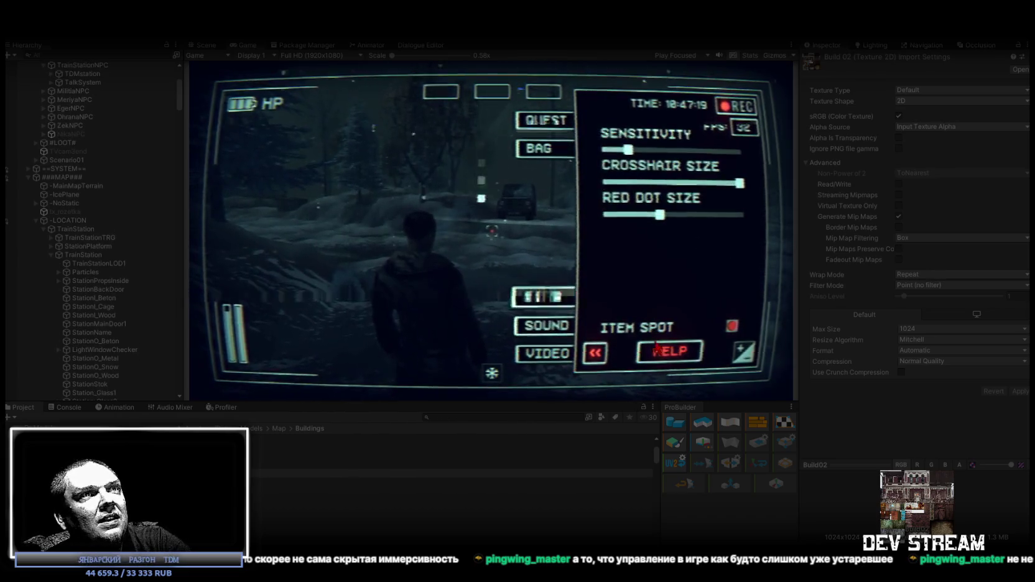
left_click(658, 351)
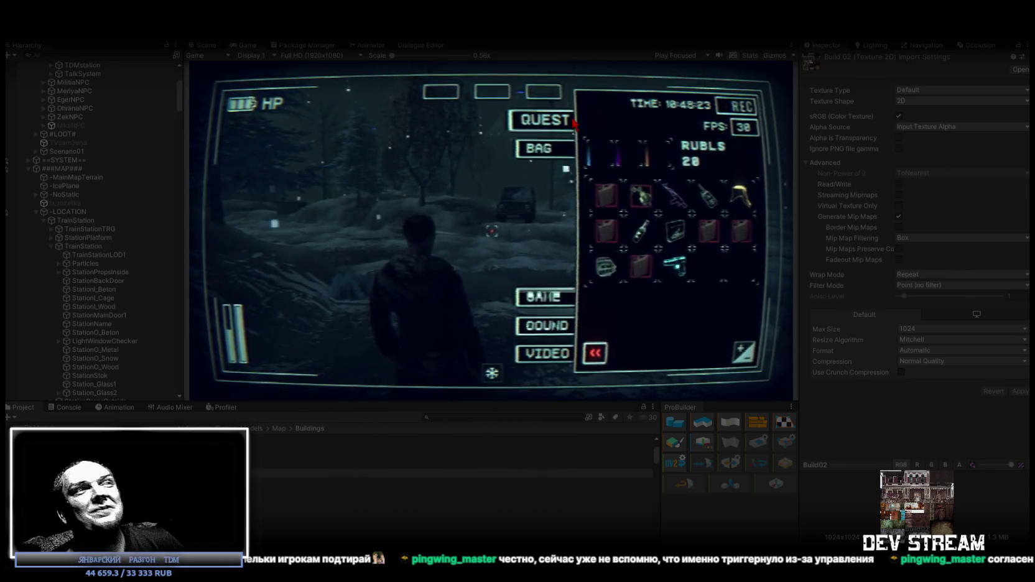
left_click(553, 124)
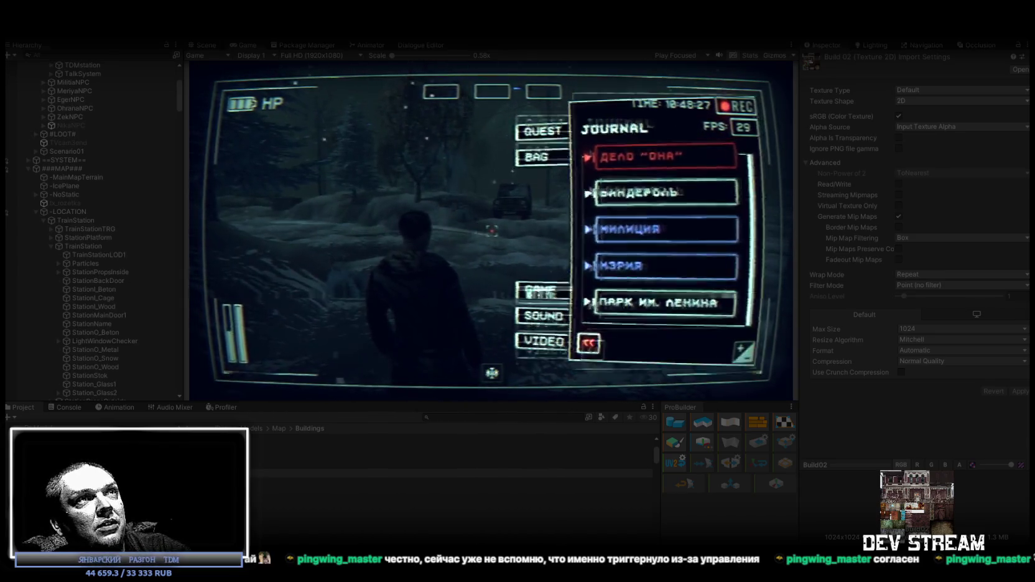
Step: Reopen the quest journal and read the Бандероль entry
key("Tab")
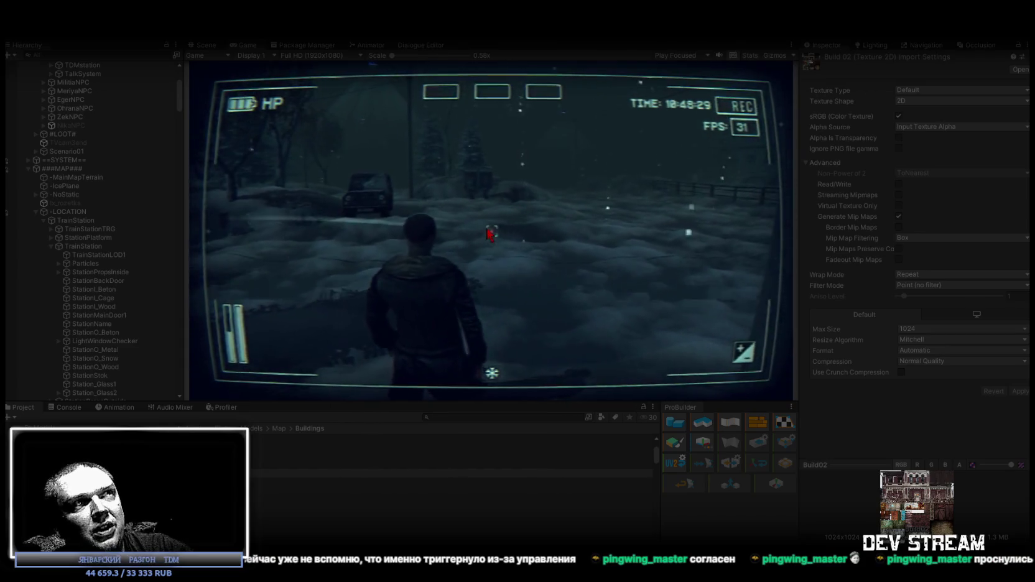
key("Tab")
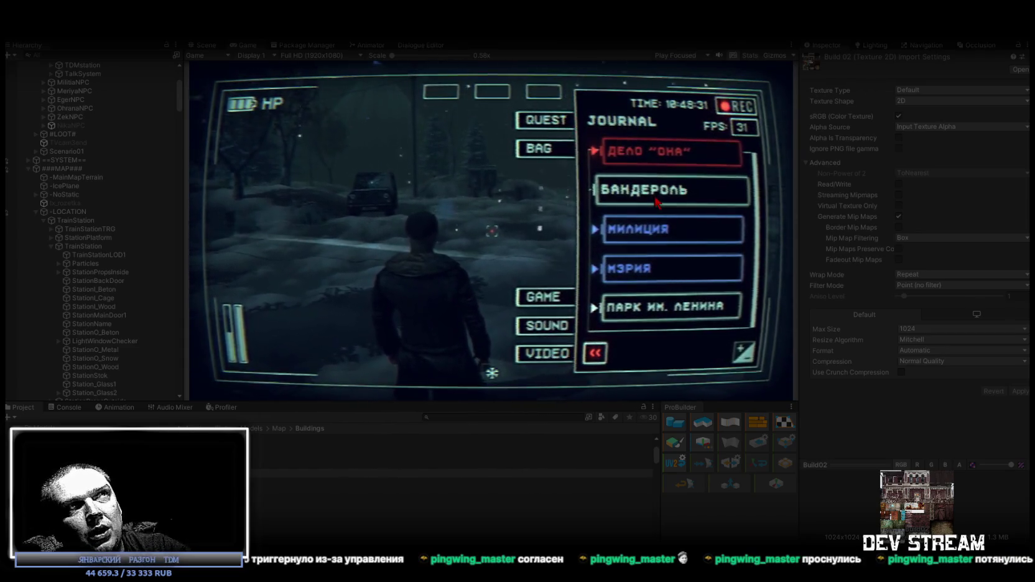
left_click(654, 198)
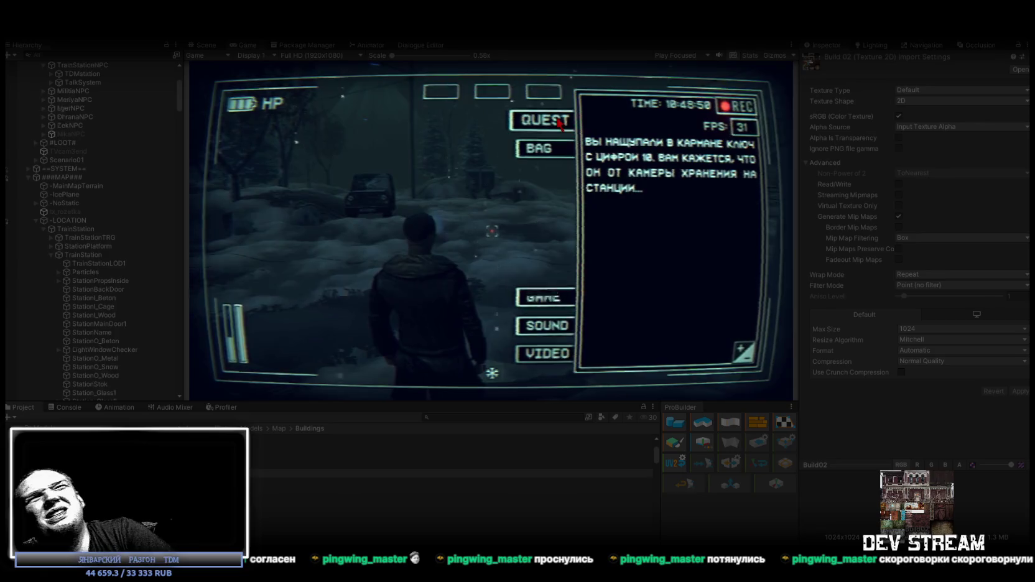
left_click(658, 185)
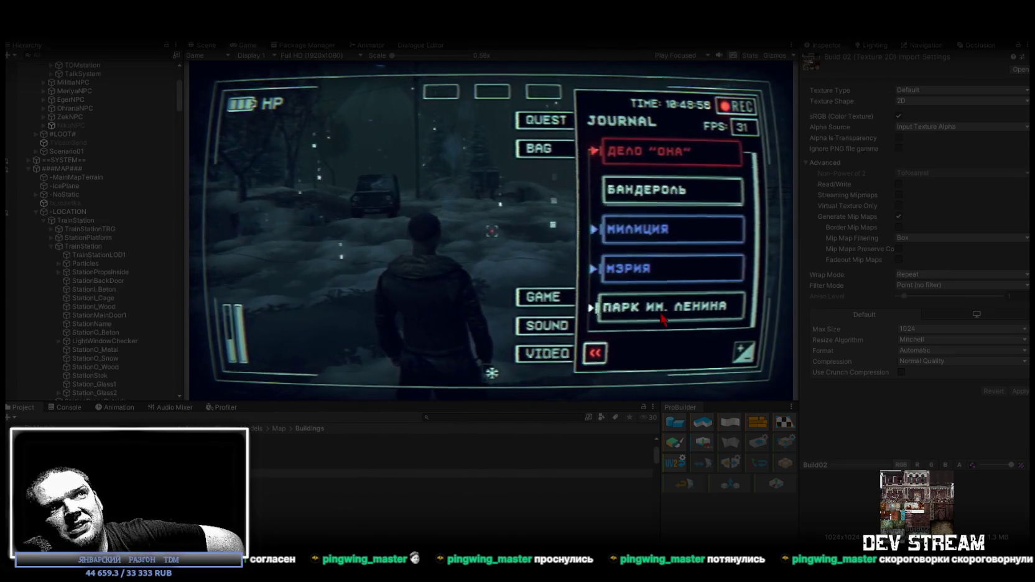
Step: Read the Дело «Она» case entry, then reopen the journal and open that case again
left_click(649, 162)
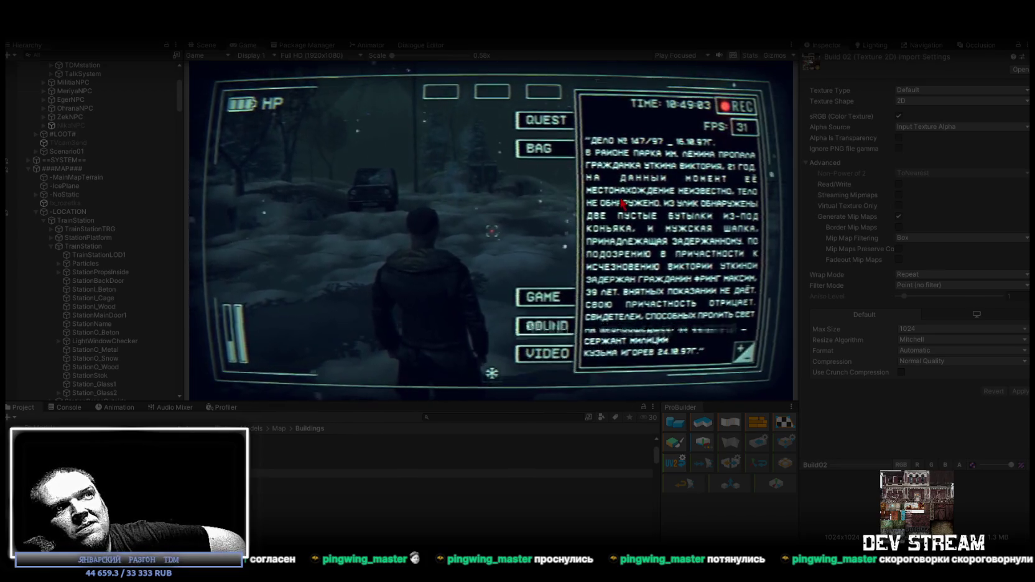
left_click(639, 237)
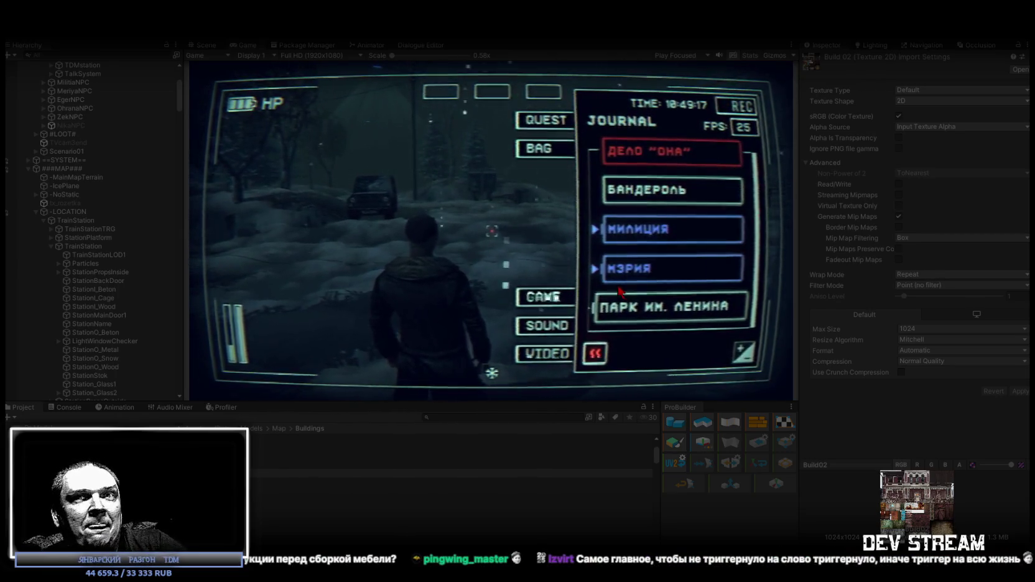
key("Escape")
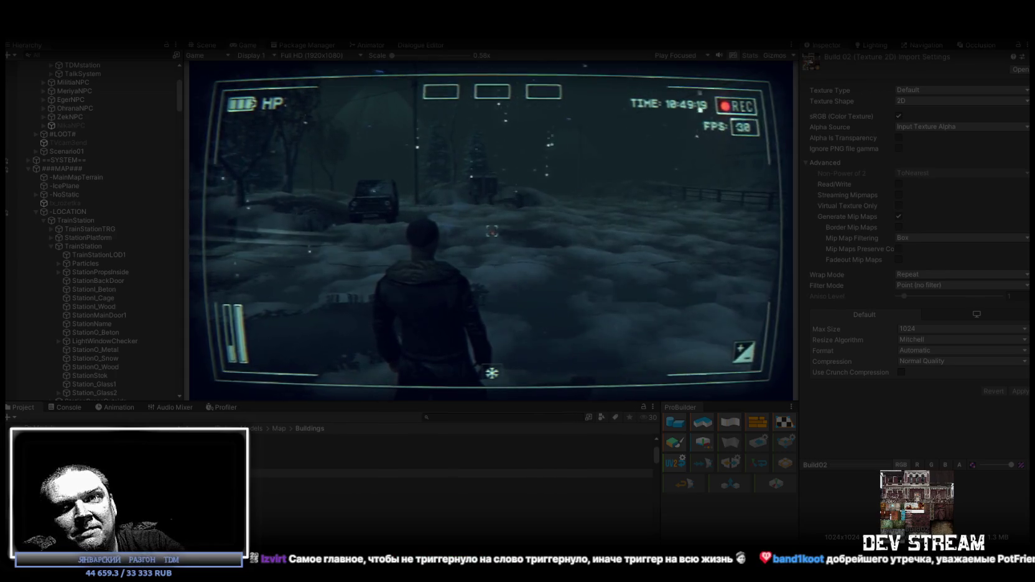
key("Escape")
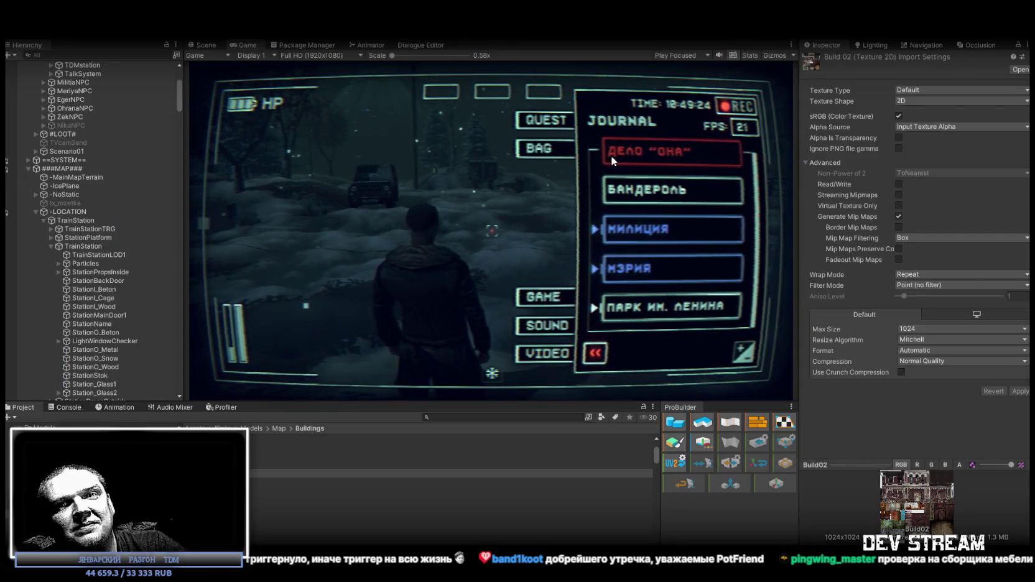
left_click(634, 160)
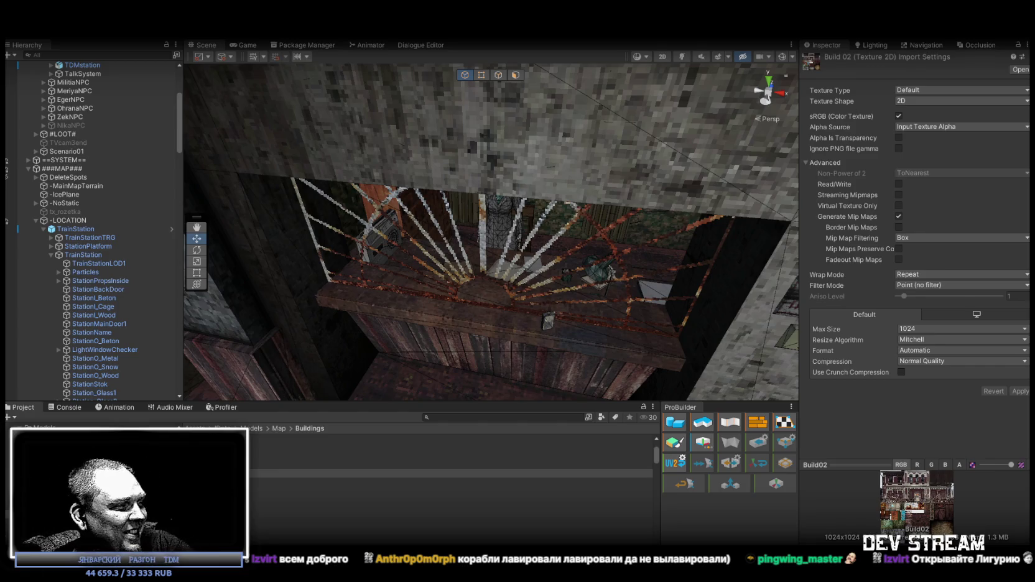
Step: Leave Unity and return to the Build02 texture atlas in Photoshop
key("alt+Tab")
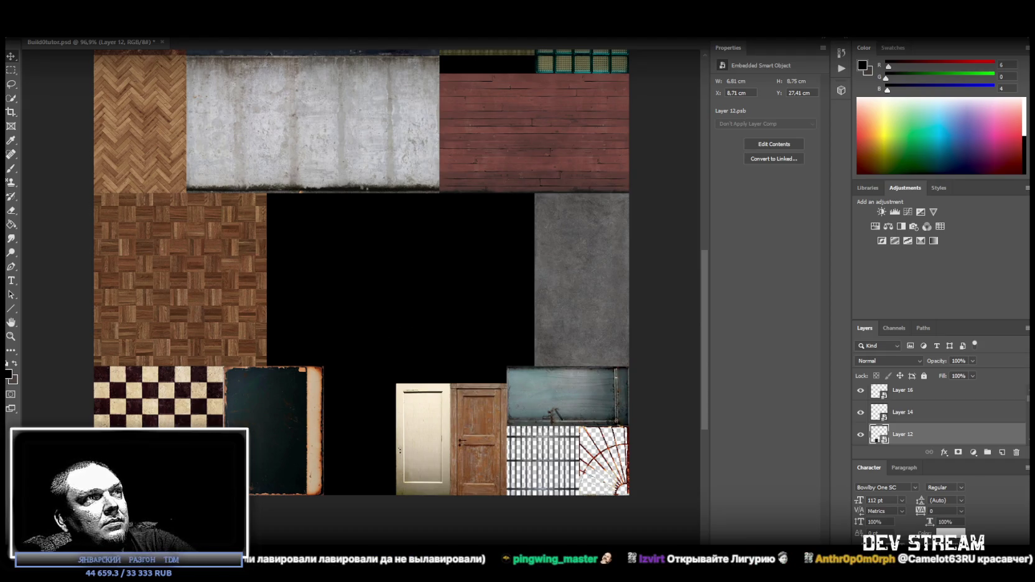
Step: Make Layer 4, the green target, visible and drag it to the top of the layer stack
scroll(914, 445, "up", 1)
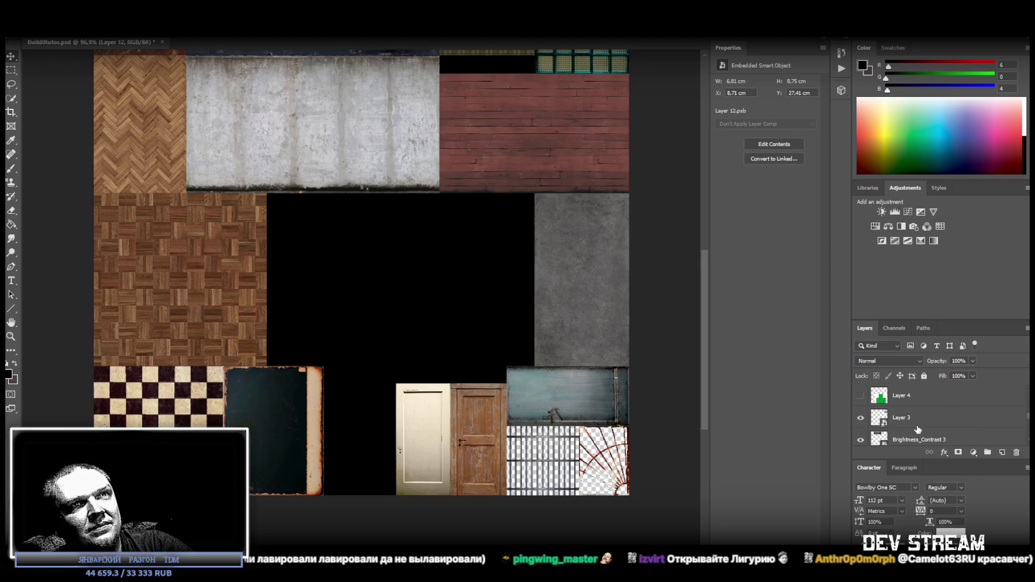
left_click(903, 401)
left_click(861, 395)
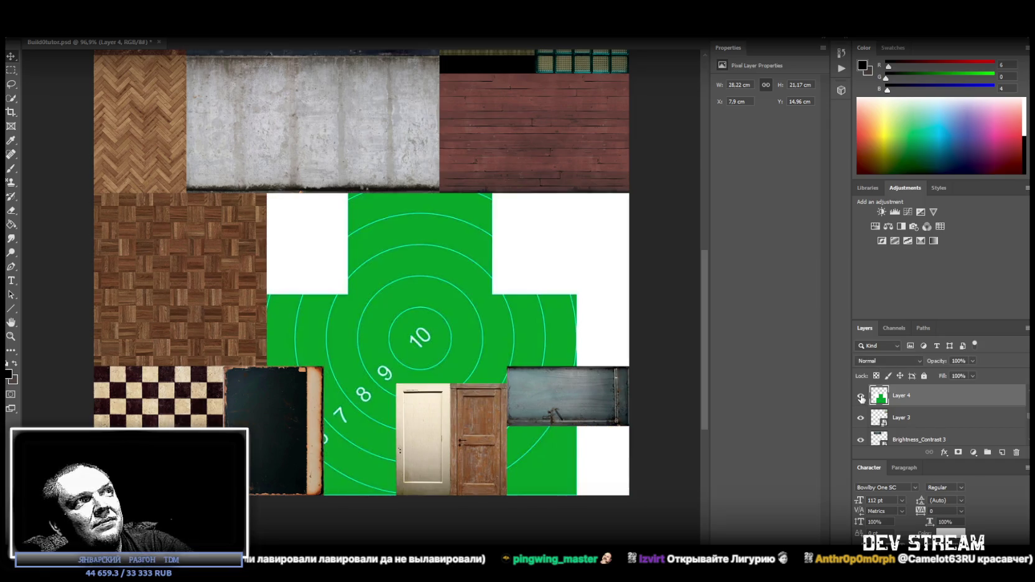
left_click_drag(950, 396, 958, 317)
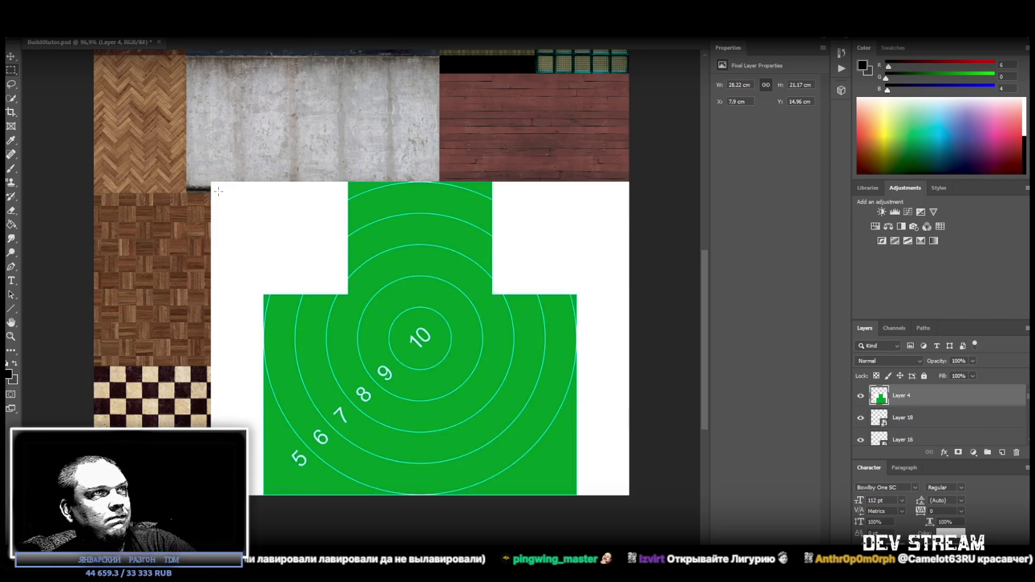
Step: Marquee-select the green target, subtracting its white top-left and top-right corners from the selection
mouse_move(186, 142)
left_mouse_down()
mouse_move(585, 495)
mouse_move(577, 495)
left_mouse_up()
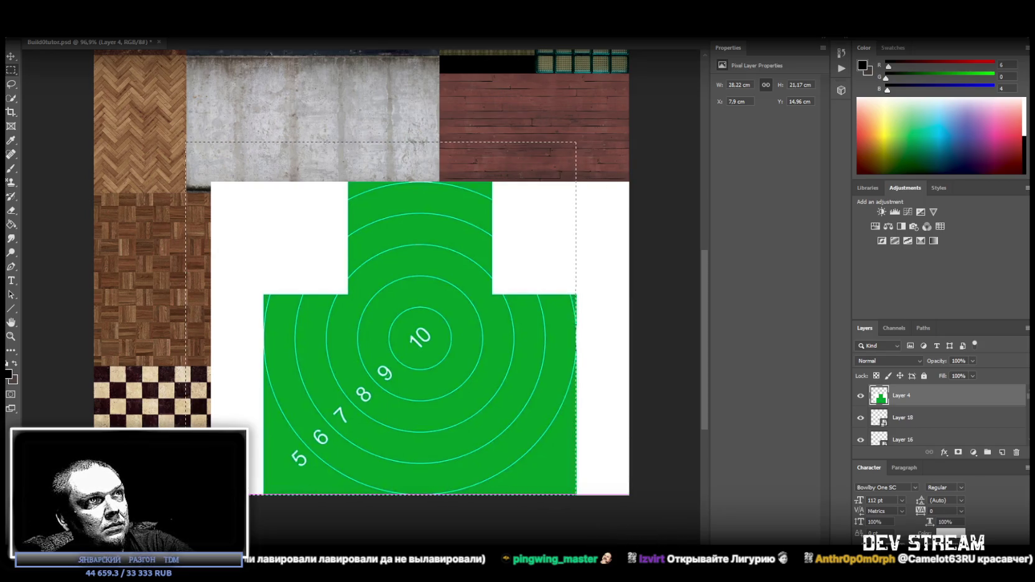
left_click_drag(138, 99, 266, 520, "shift")
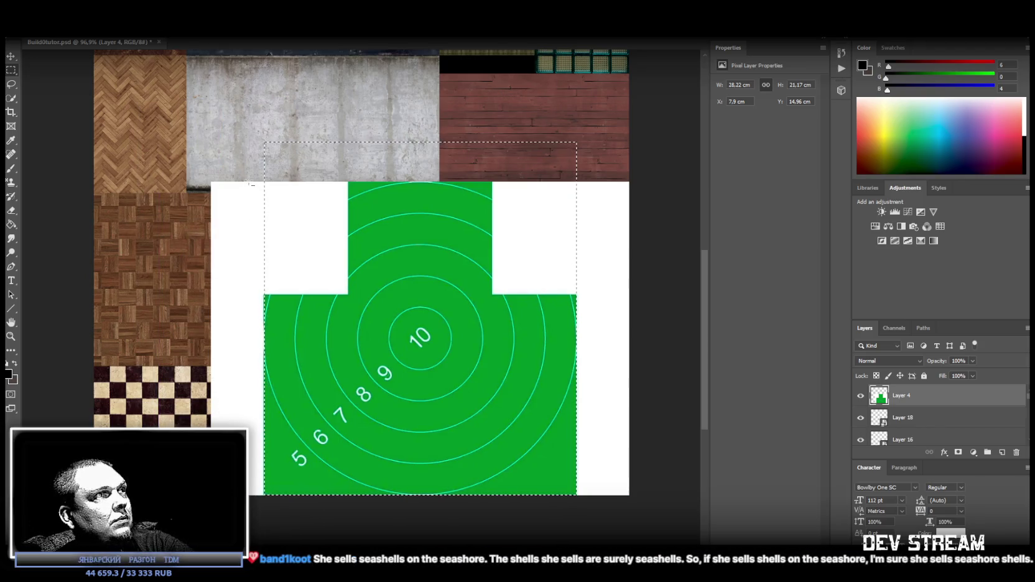
left_click_drag(186, 142, 264, 521, "shift")
key("ctrl+z")
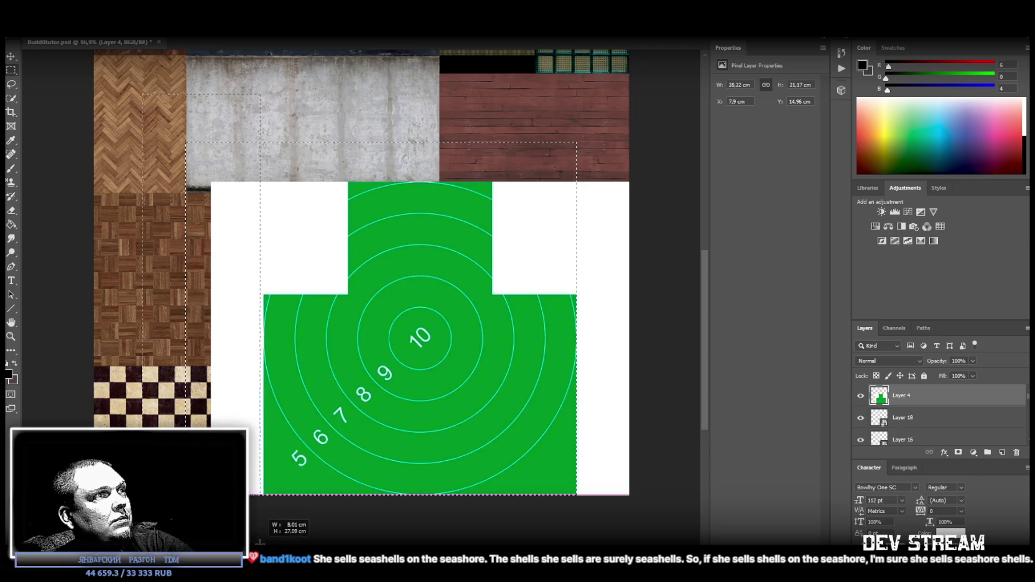
left_click_drag(225, 132, 350, 295, "alt")
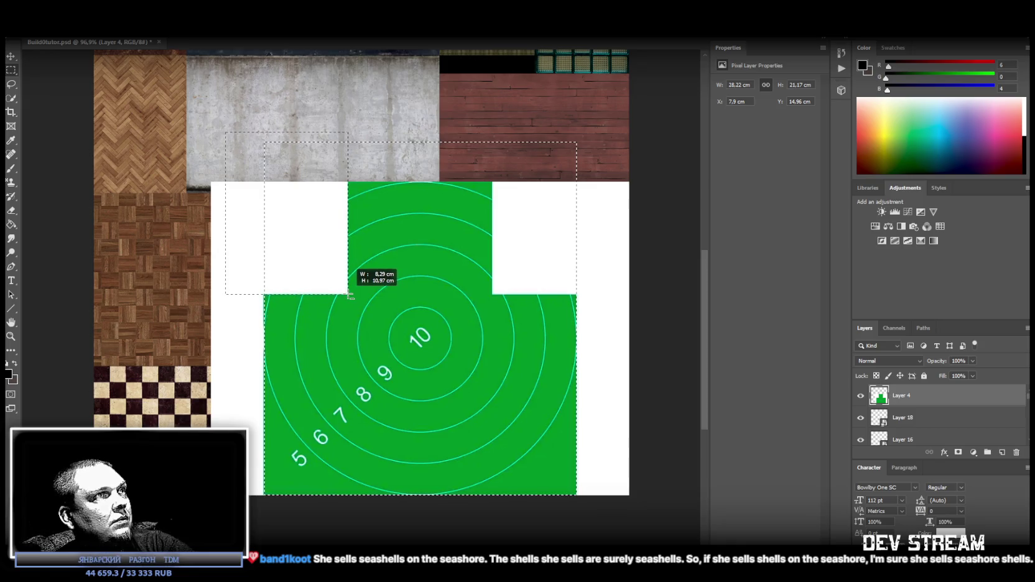
left_click_drag(351, 296, 350, 295, "alt")
left_click_drag(620, 109, 493, 296, "alt")
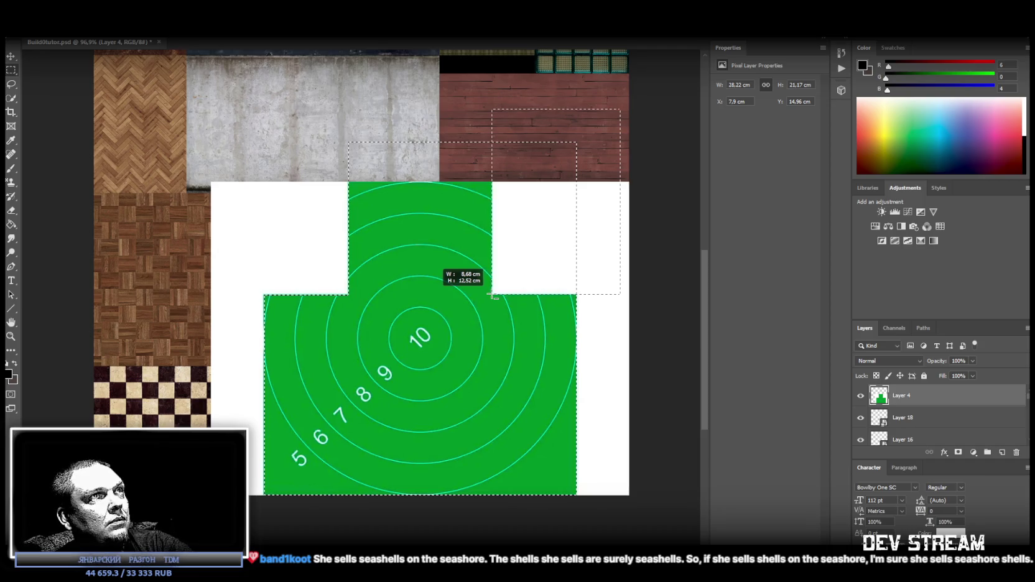
left_click_drag(492, 296, 493, 296, "alt")
Step: Copy the selection to a new Layer 22, delete Layer 4, and convert Layer 22 to a smart object
right_click(369, 350)
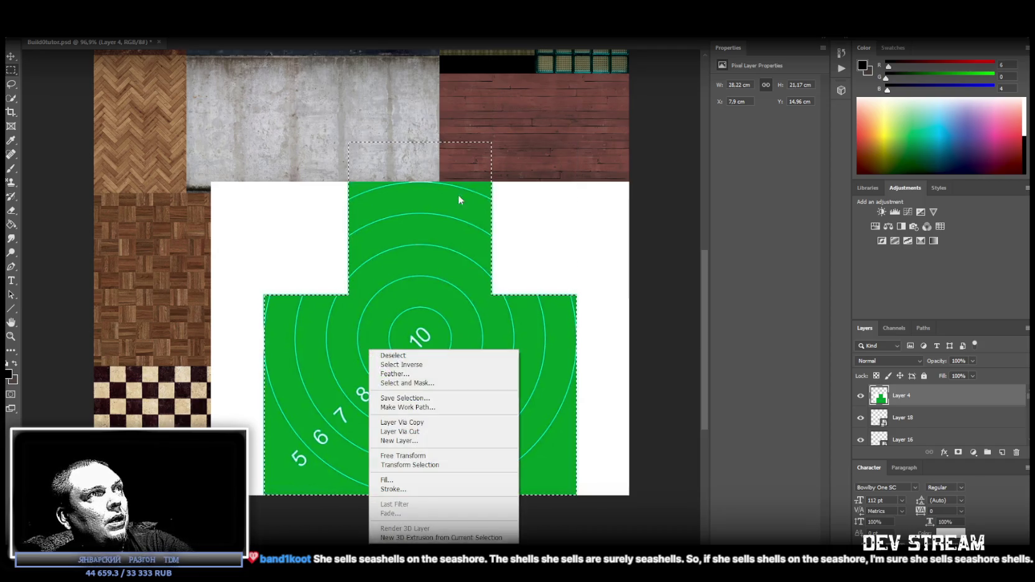
left_click(422, 422)
left_click(921, 418)
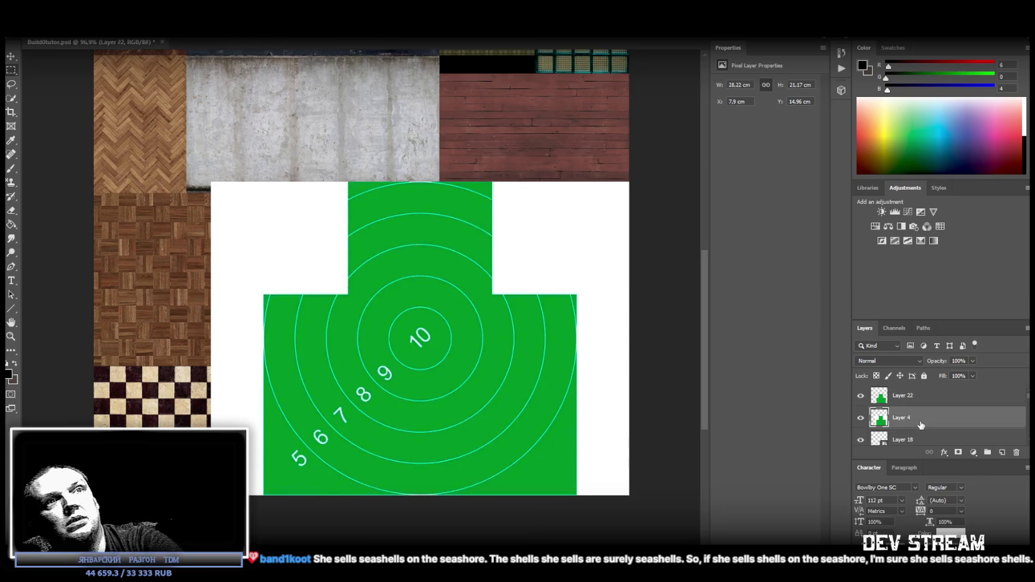
key("Delete")
right_click(912, 400)
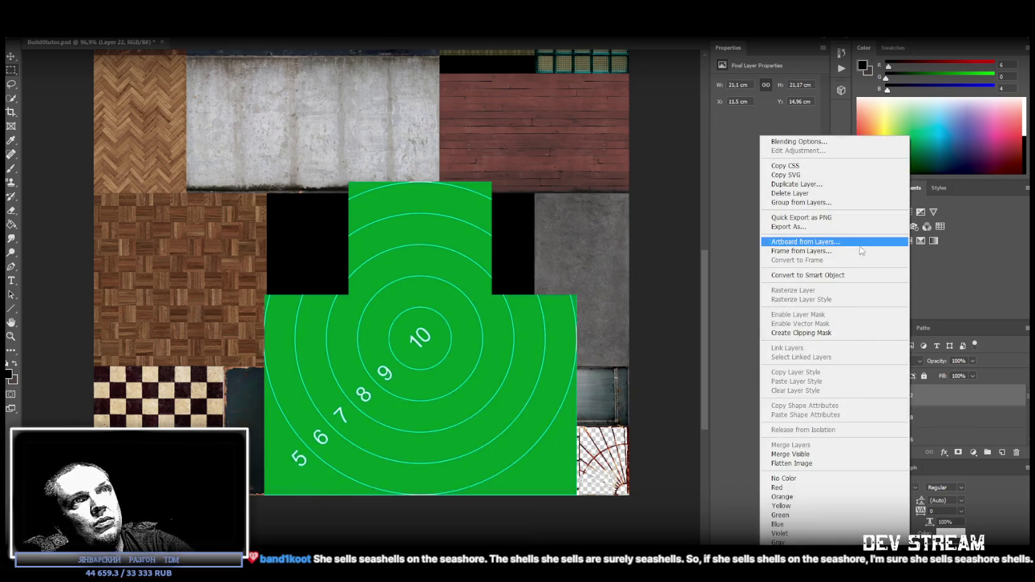
left_click(820, 275)
key("ctrl+t")
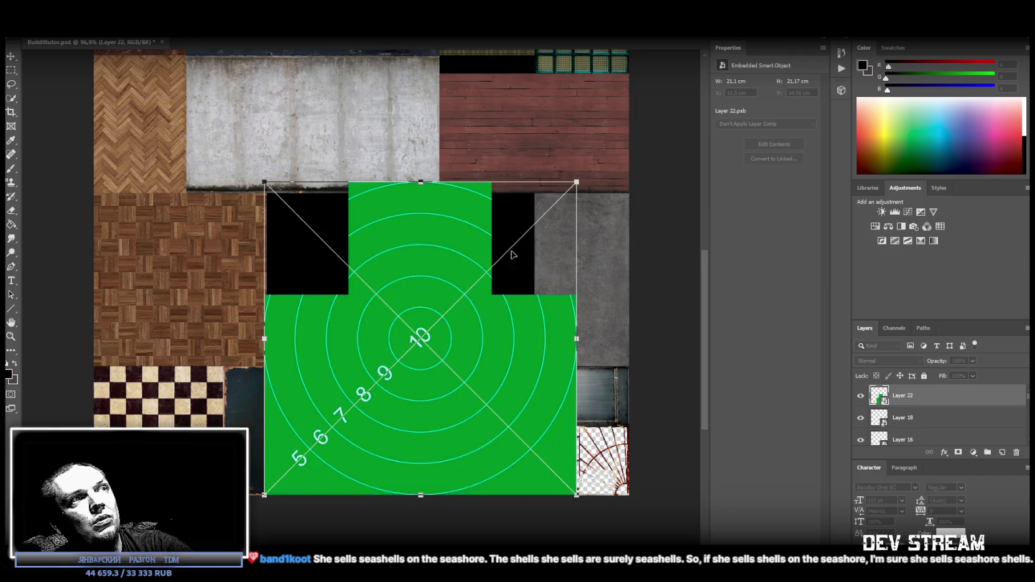
Step: Scale the green target down to about 4.87 cm and move it into the bottom row
mouse_move(420, 184)
left_mouse_down()
mouse_move(423, 362)
mouse_move(377, 392)
mouse_move(400, 389)
mouse_move(386, 392)
left_mouse_up()
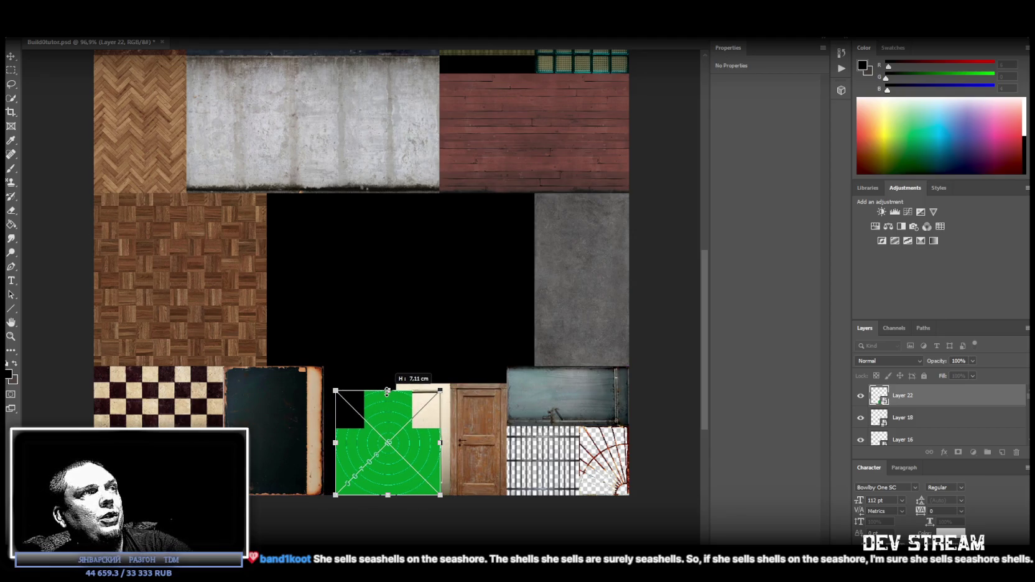
left_click_drag(374, 413, 267, 396)
mouse_move(327, 420)
left_mouse_down()
mouse_move(259, 415)
mouse_move(251, 488)
left_mouse_up()
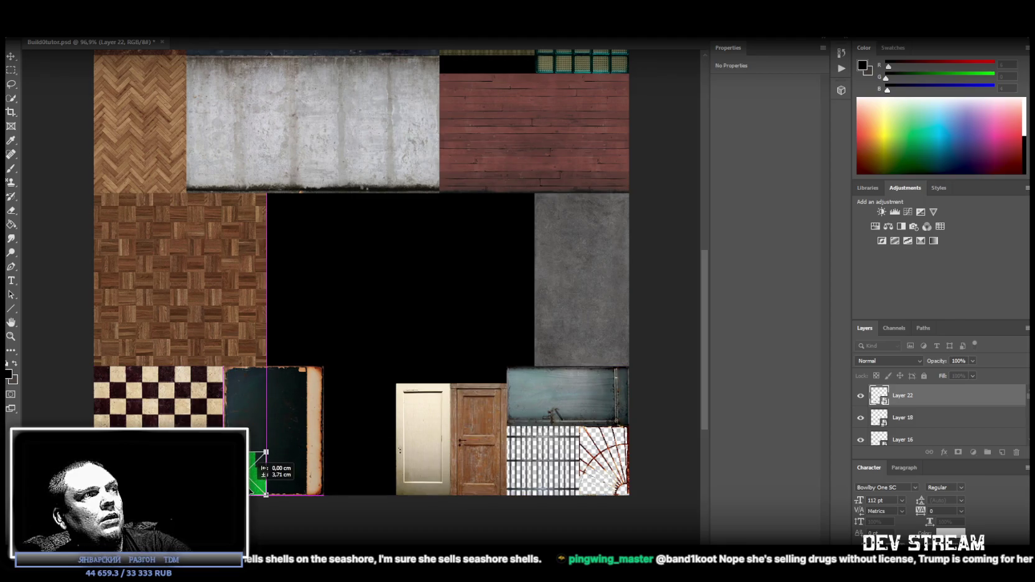
key("Return")
key("m")
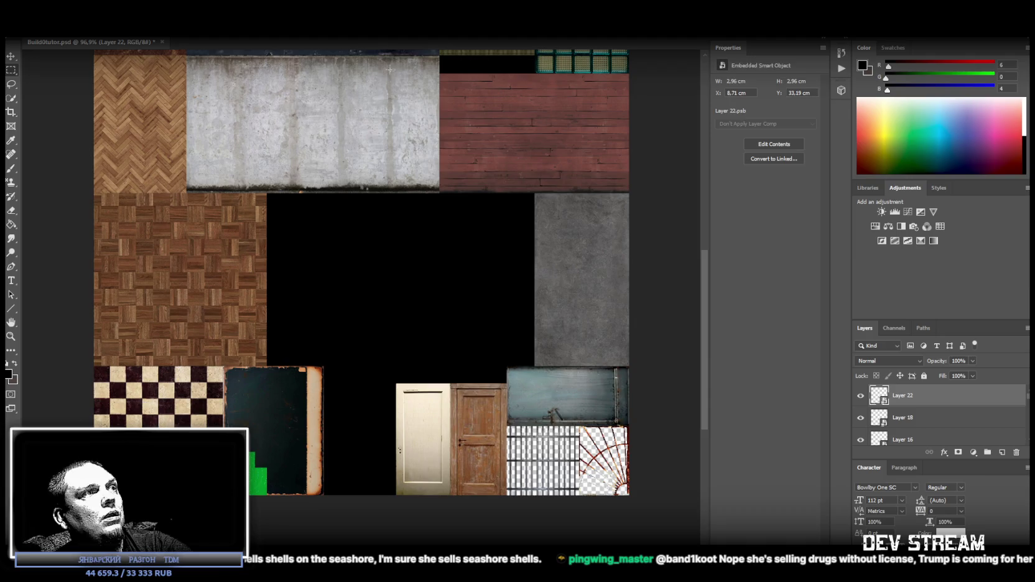
left_click(11, 335)
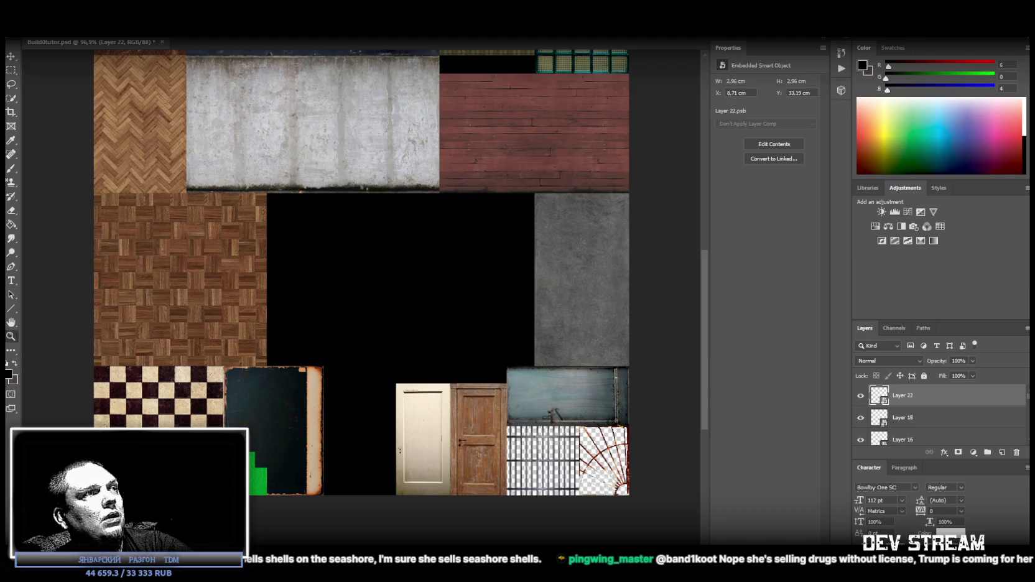
left_click_drag(218, 471, 533, 487)
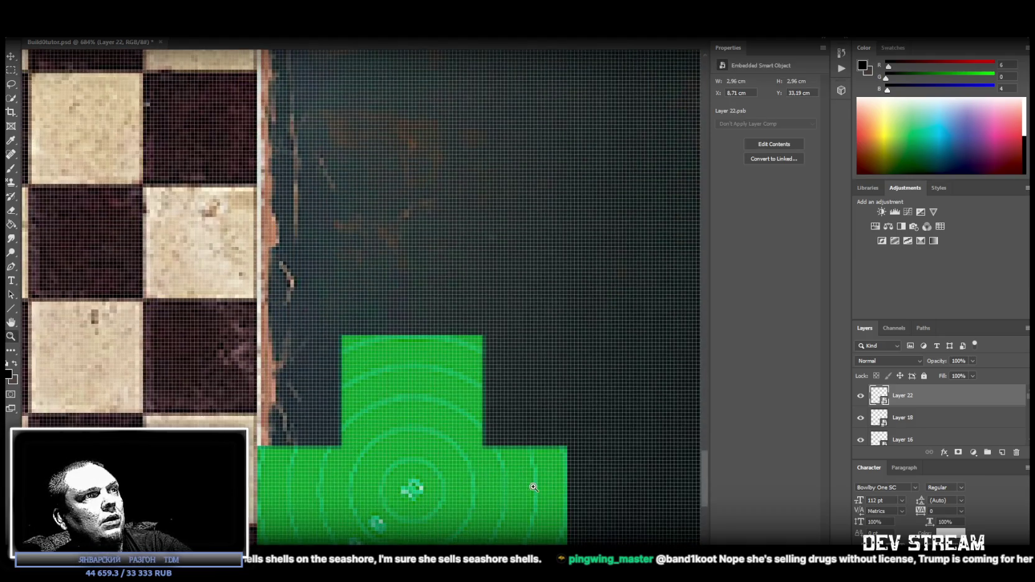
left_click(533, 486, "alt")
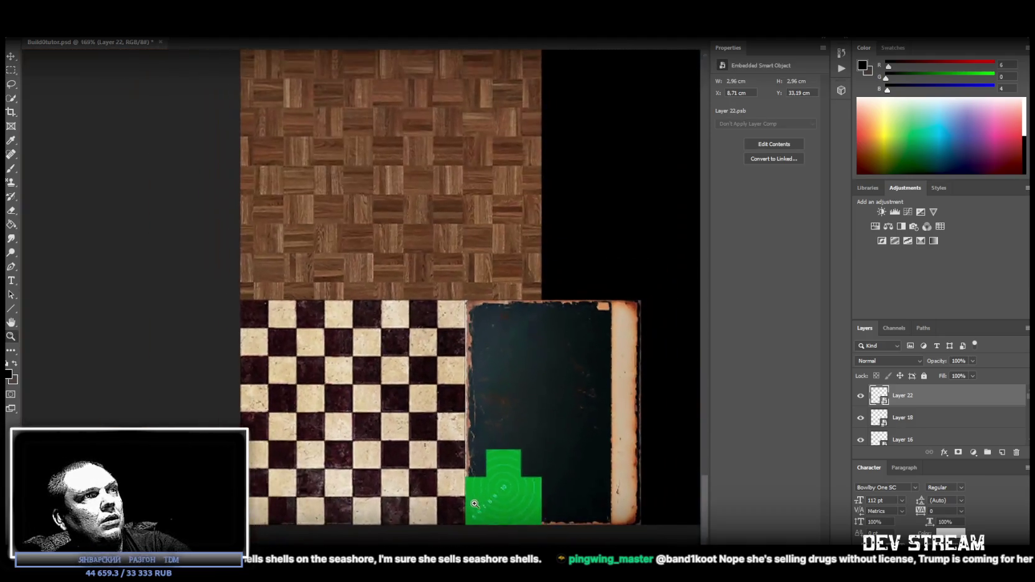
left_click(578, 506, "alt")
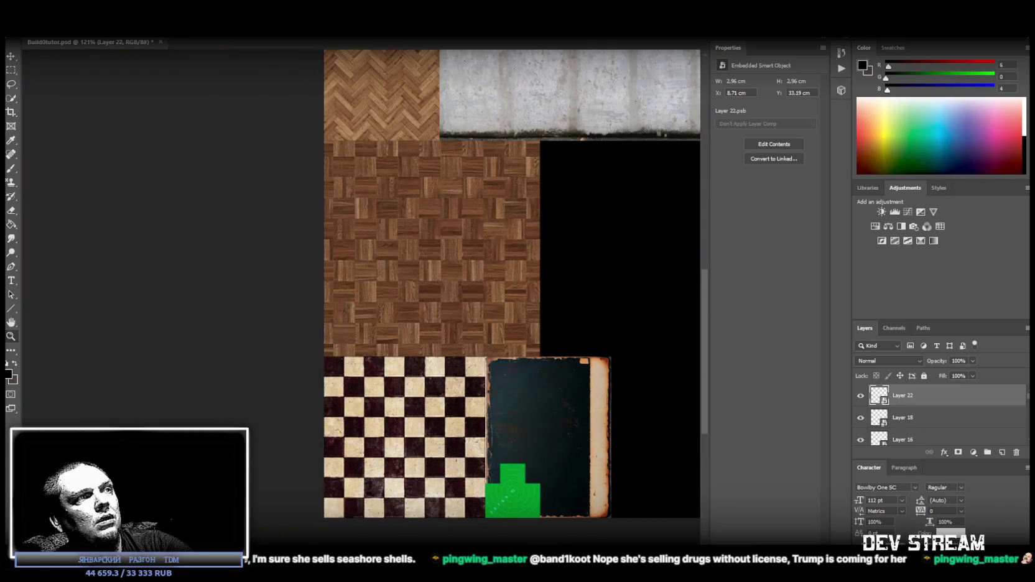
scroll(406, 478, "right", 5)
Step: Reposition the target beside the blackboard texture and marquee-select the area around its slot
key("ctrl+t")
mouse_move(297, 490)
left_mouse_down()
mouse_move(424, 489)
mouse_move(459, 428)
left_mouse_up()
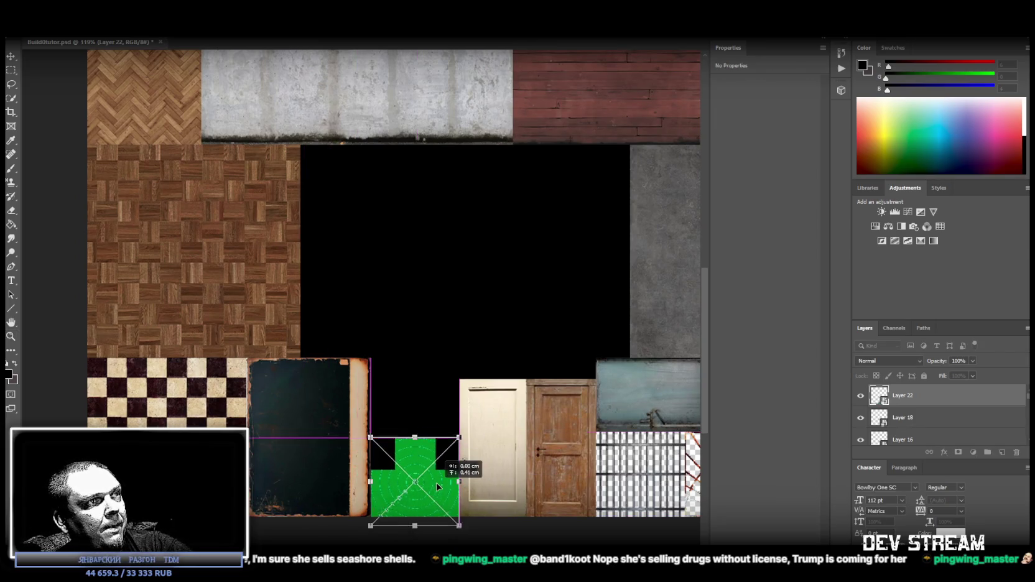
left_click_drag(435, 475, 432, 475)
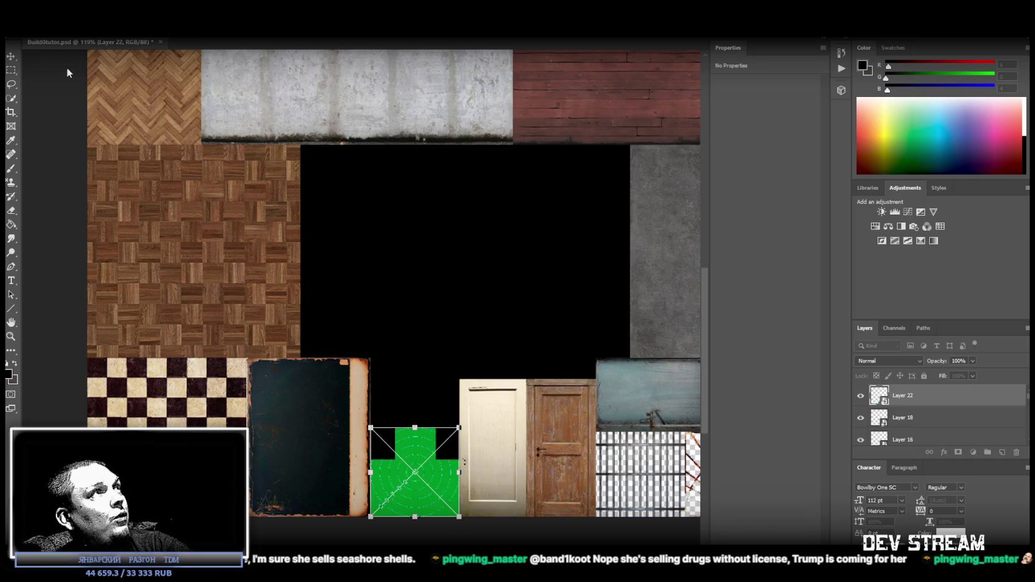
key("Return")
key("z")
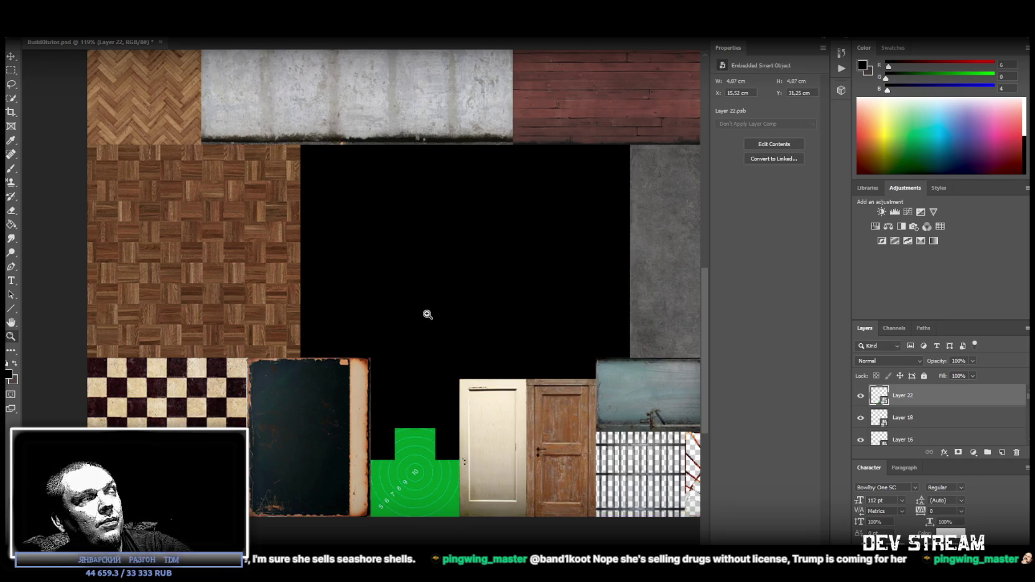
left_click(11, 72)
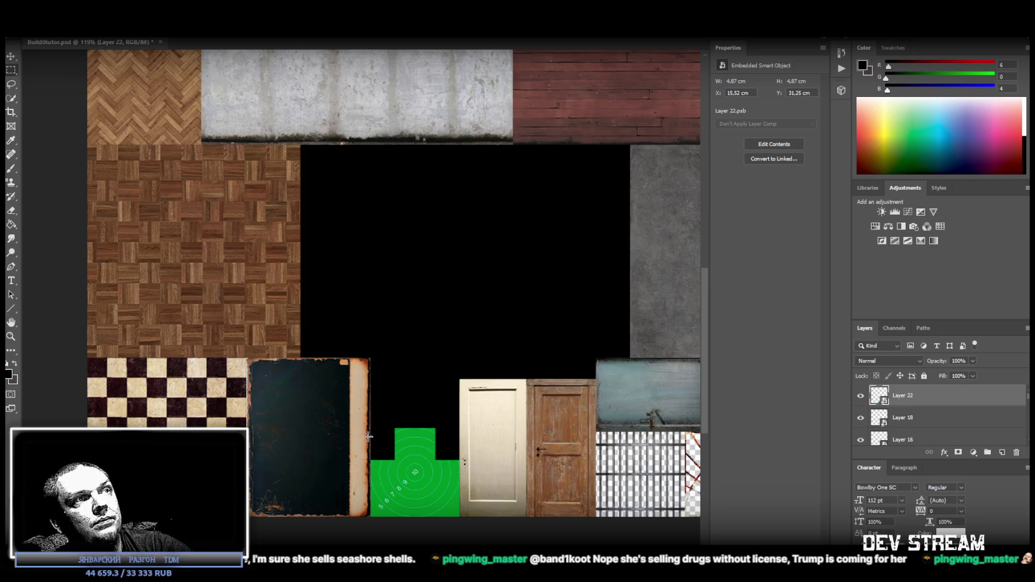
left_click_drag(347, 410, 487, 541)
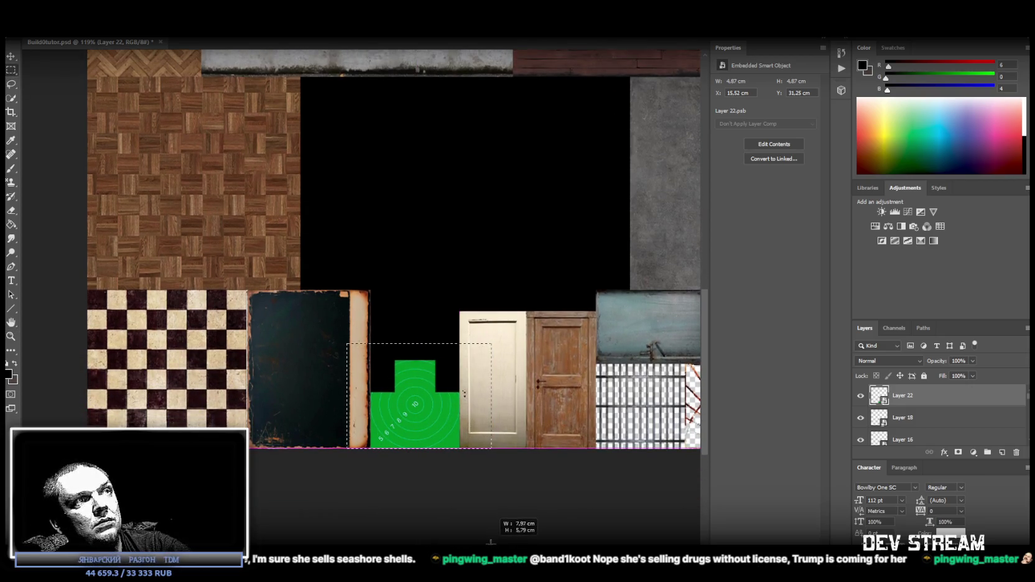
left_click_drag(320, 311, 530, 360, "shift")
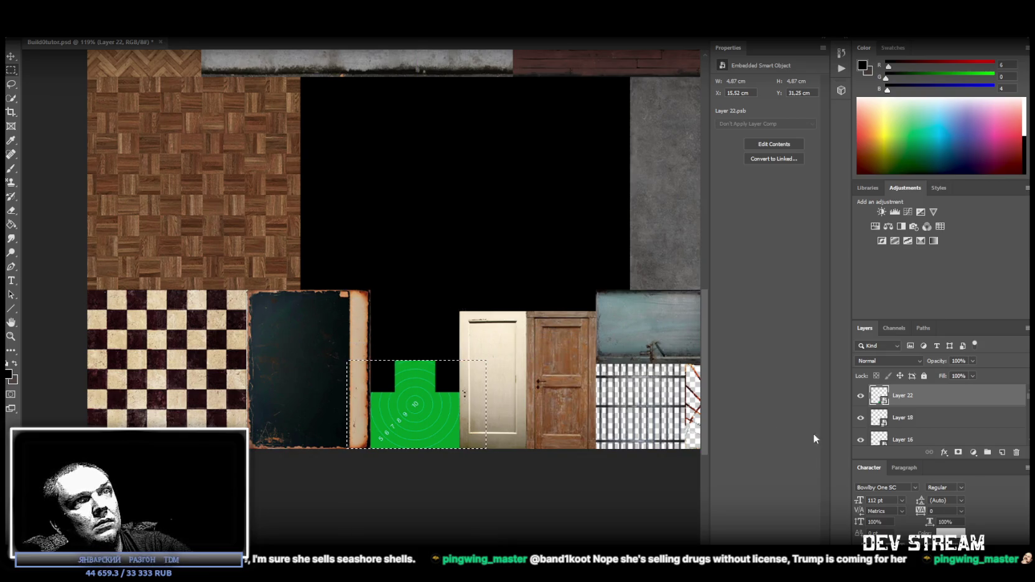
scroll(955, 417, "down", 5)
scroll(956, 417, "up", 4)
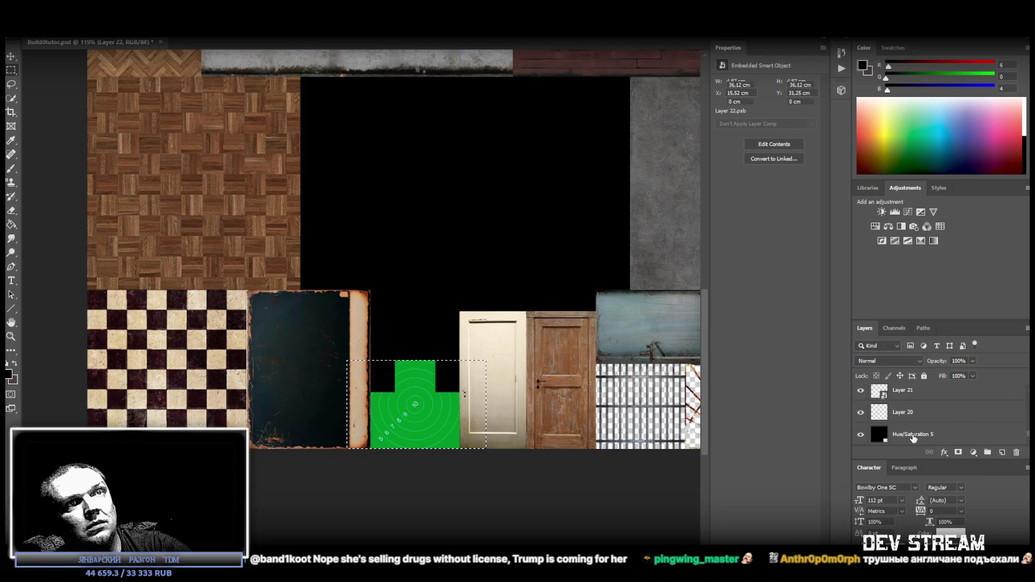
Step: Delete the selected black fill on the Hue/Saturation 5 layer, deselect, and zoom in to check
left_click(945, 434)
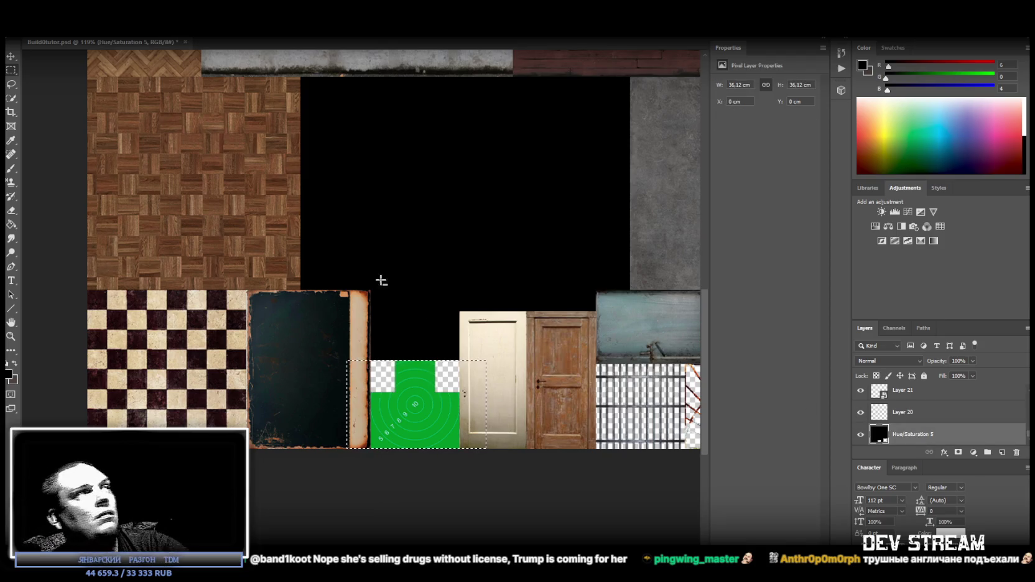
key("l")
key("ctrl+d")
left_click(11, 322)
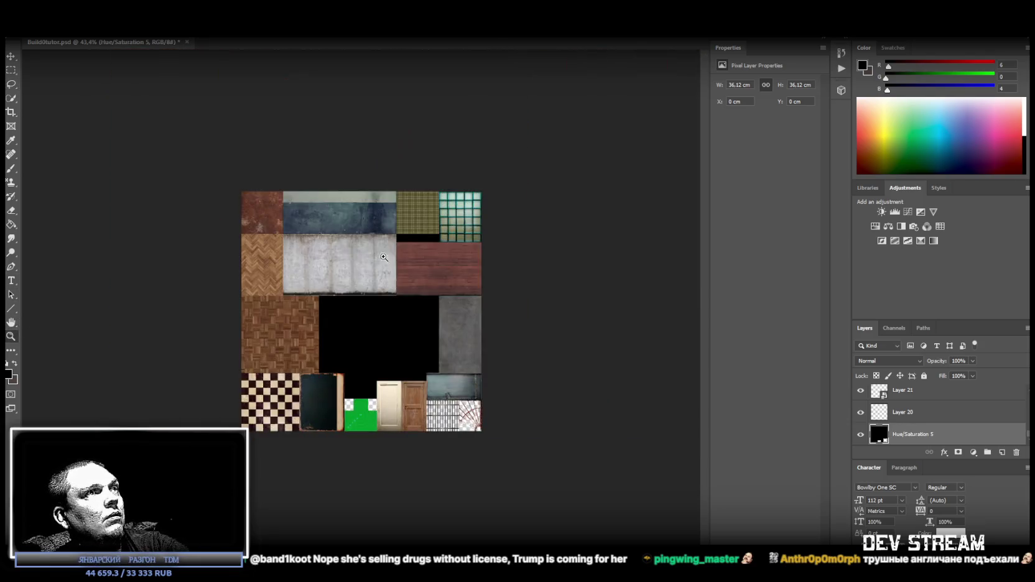
mouse_move(330, 267)
left_mouse_down()
mouse_move(376, 393)
mouse_move(456, 372)
left_mouse_up()
left_click(456, 372)
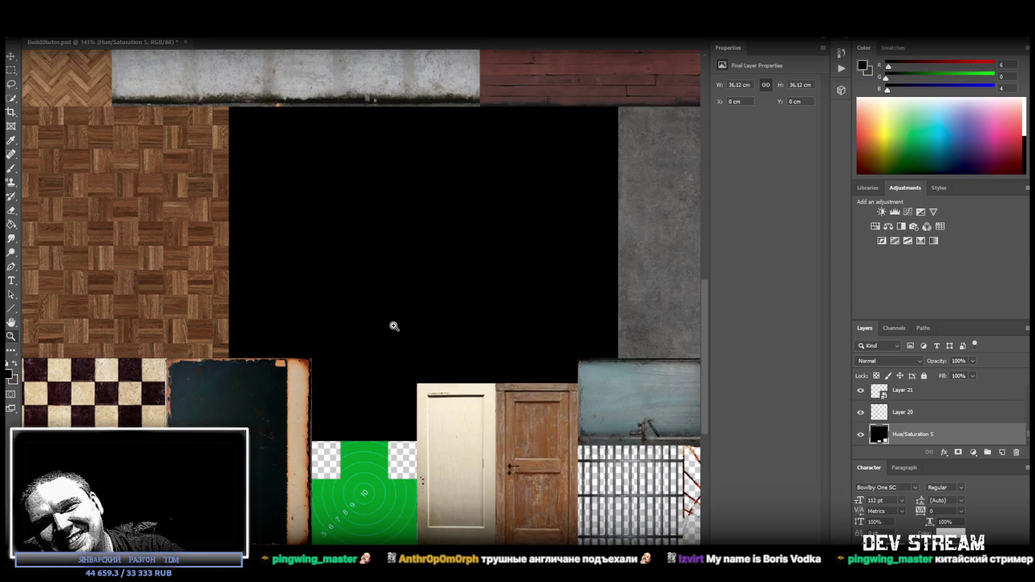
scroll(411, 415, "up", 2)
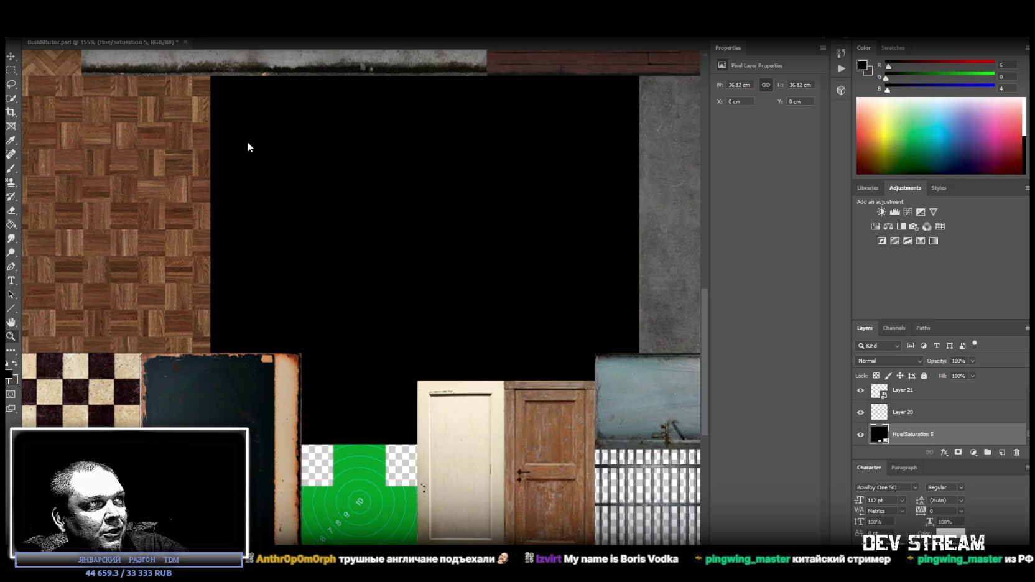
left_click(438, 301, "alt")
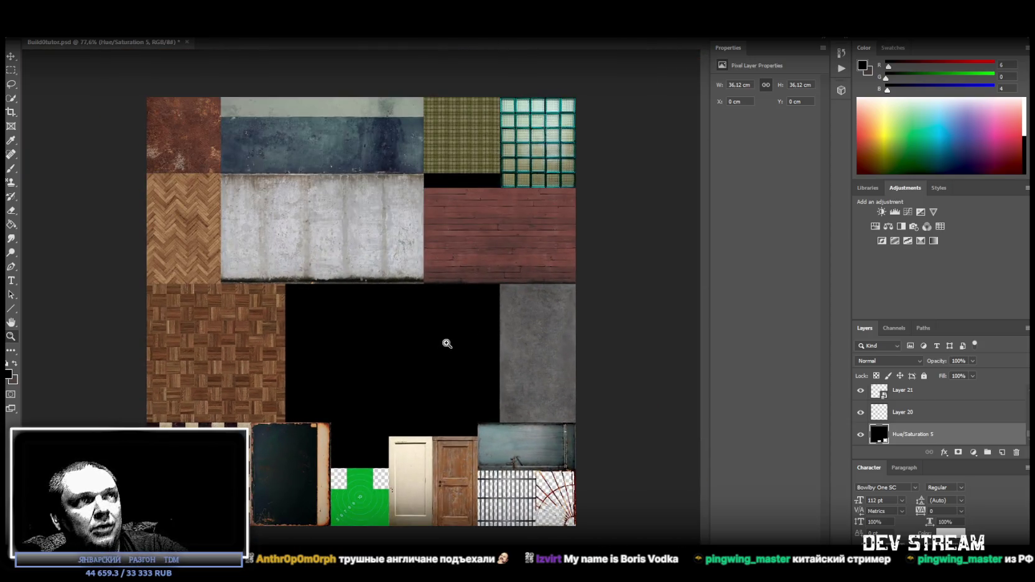
left_click_drag(447, 343, 407, 392)
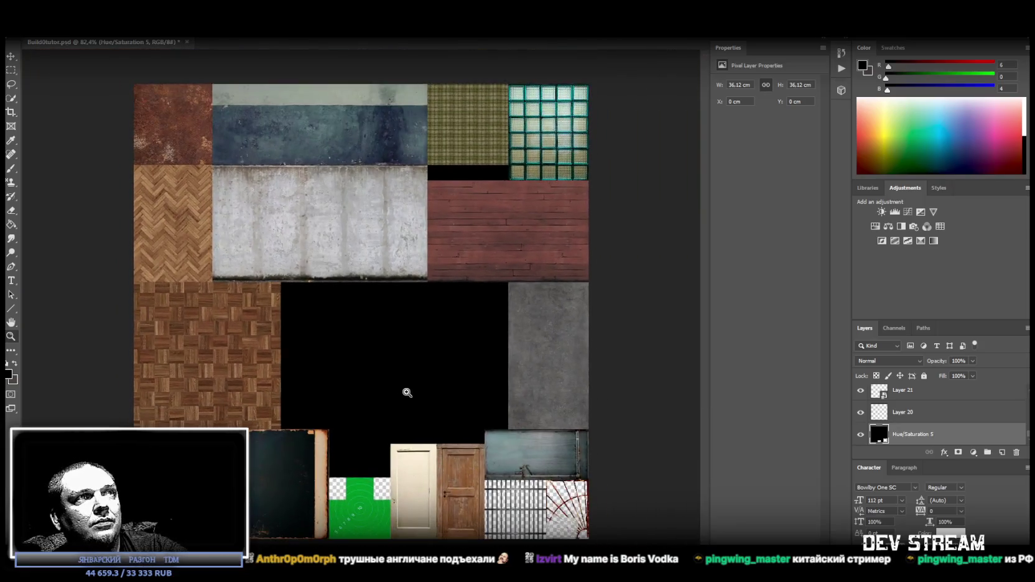
left_click_drag(407, 392, 392, 411)
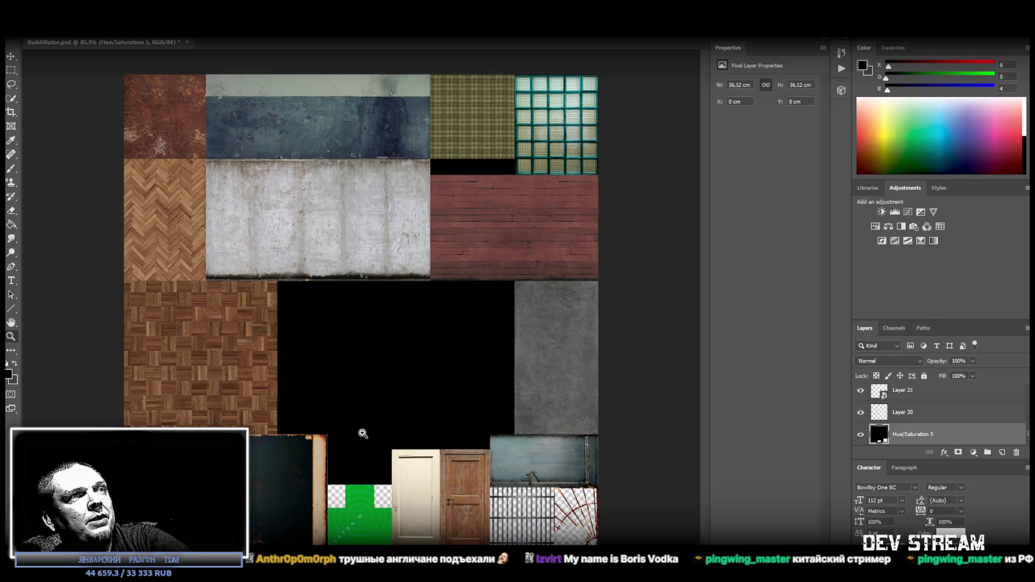
left_click_drag(487, 215, 524, 141)
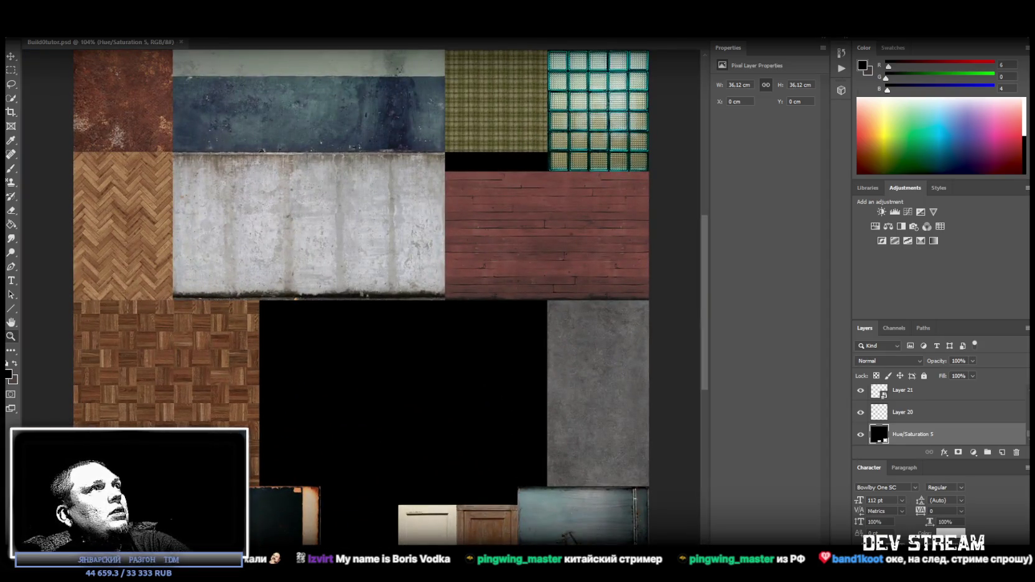
left_click(15, 31)
Step: Save the atlas as PNG file Build0tutor.png, replacing the existing copy
left_click(62, 128)
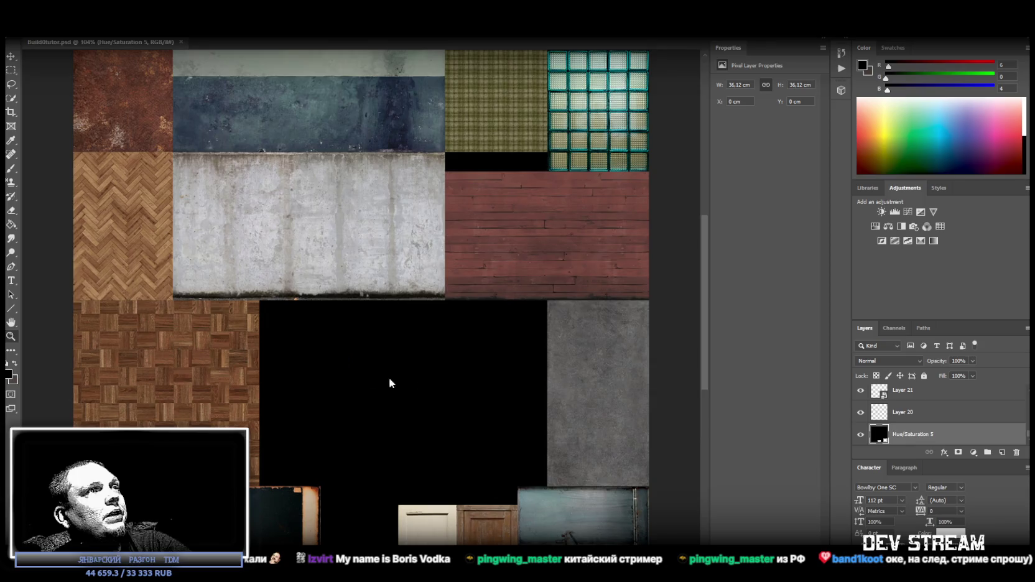
left_click(199, 351)
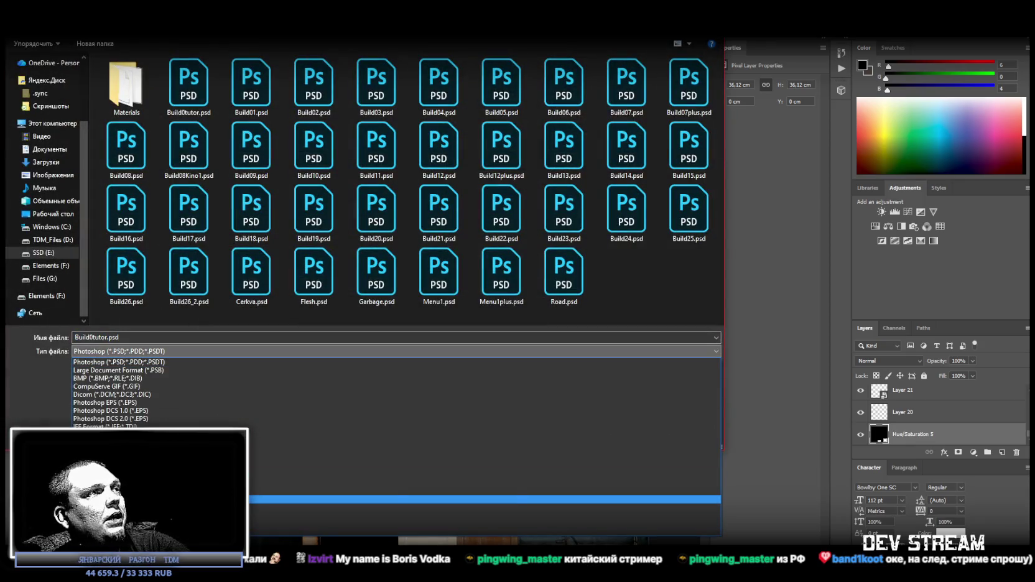
left_click(205, 500)
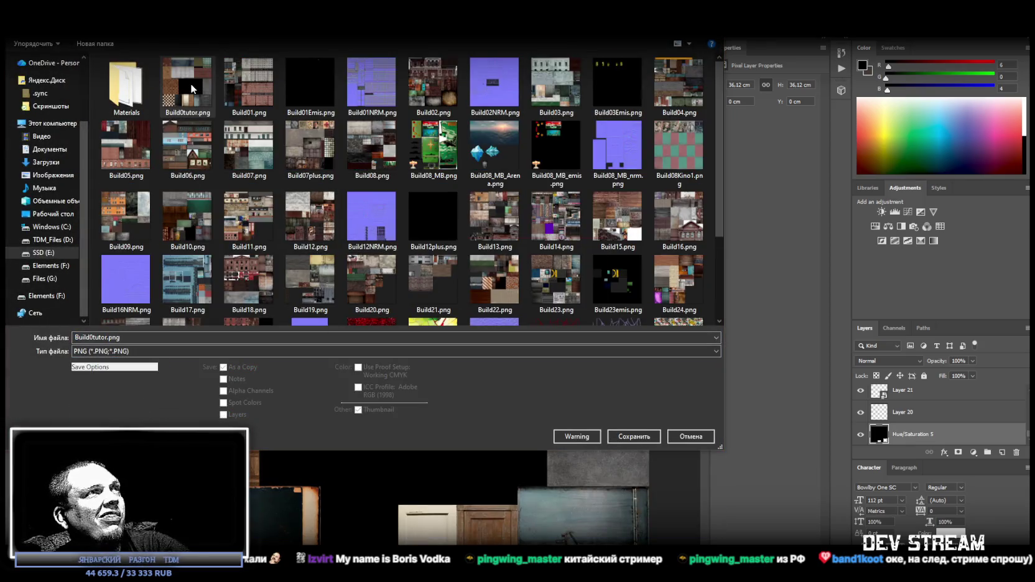
left_click(633, 436)
left_click(544, 300)
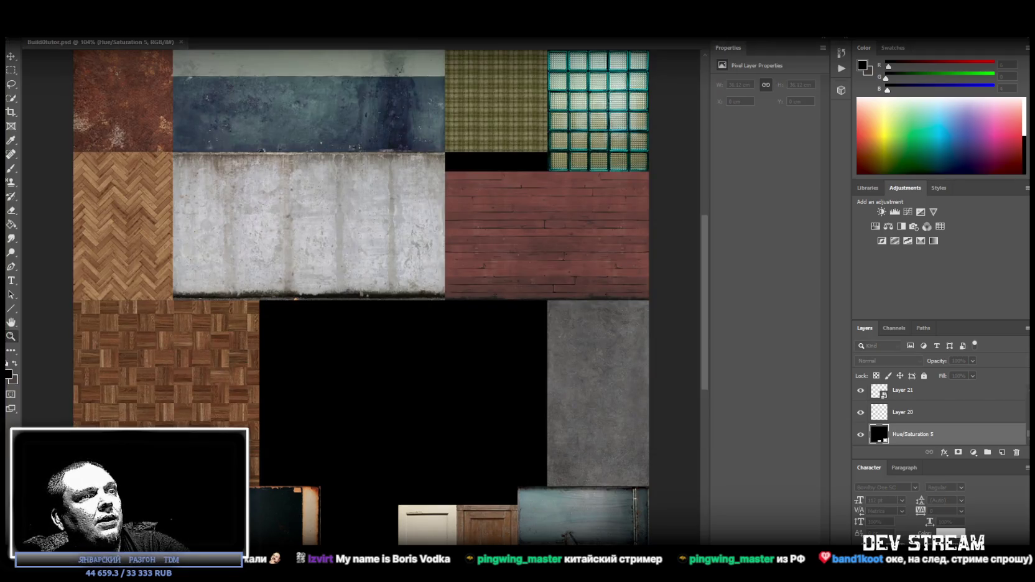
key("alt+Tab")
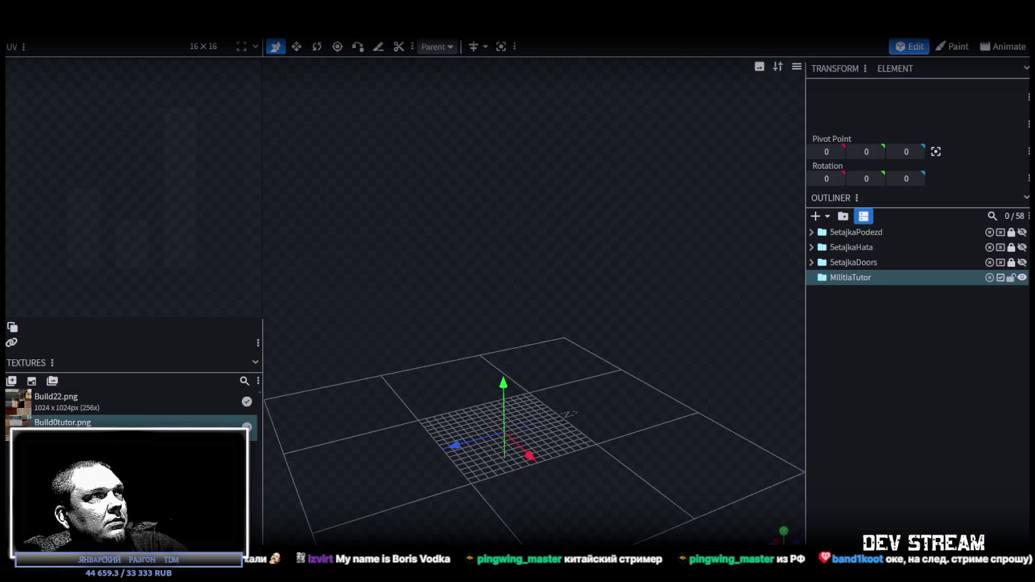
Step: Refresh Build0tutor.png in the Textures panel so the model uses the newly saved atlas
right_click(66, 426)
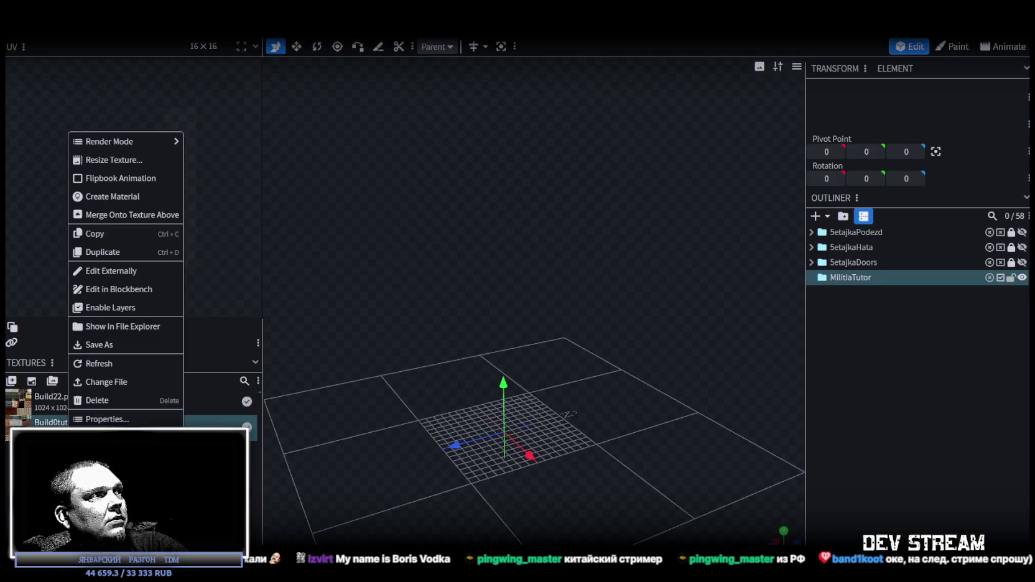
left_click(105, 367)
mouse_move(647, 380)
left_mouse_down()
mouse_move(450, 301)
mouse_move(465, 295)
mouse_move(466, 270)
left_mouse_up()
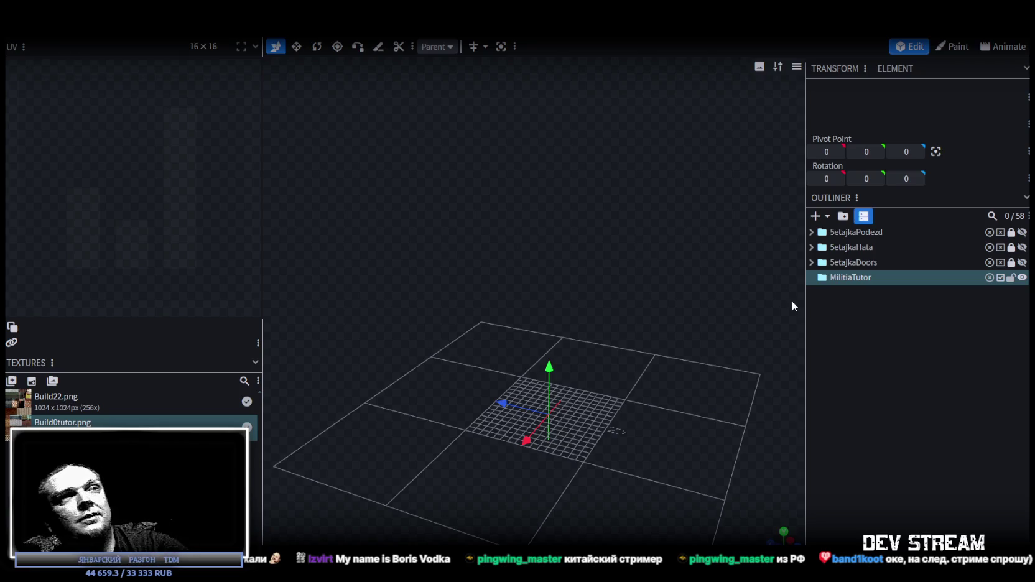
Step: Expand SetajkaPodezd, lock Setajka_1stFloor, and show the Setajka_1stFloor_Enter door frame
left_click(811, 233)
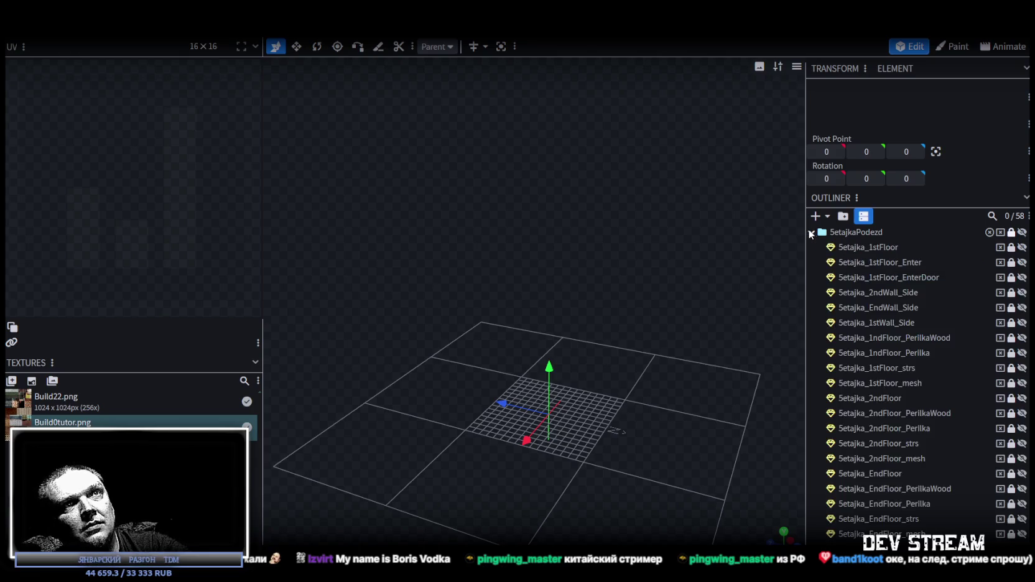
left_click(811, 233)
left_click(811, 233)
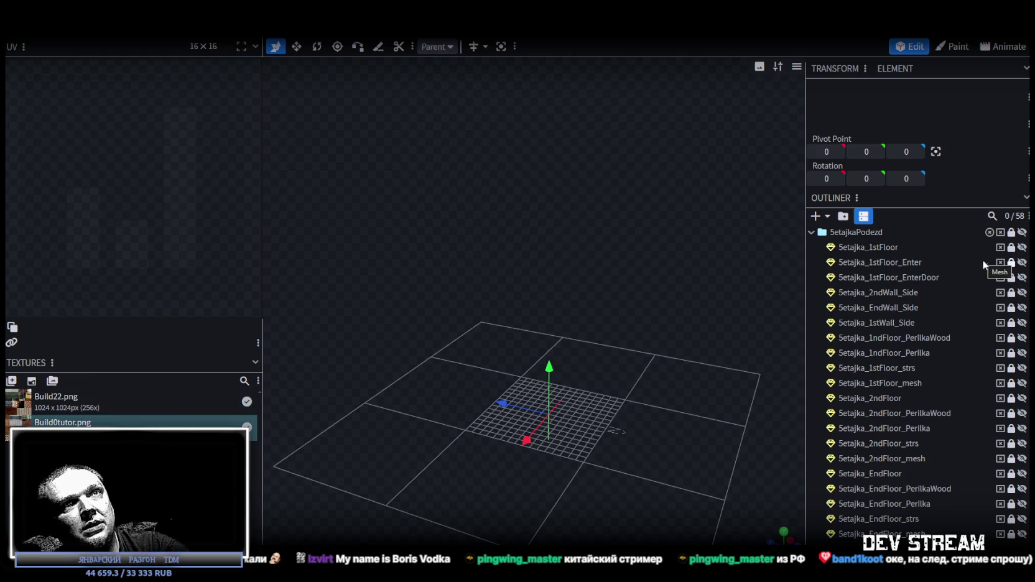
left_click(1022, 262)
left_click(1021, 262)
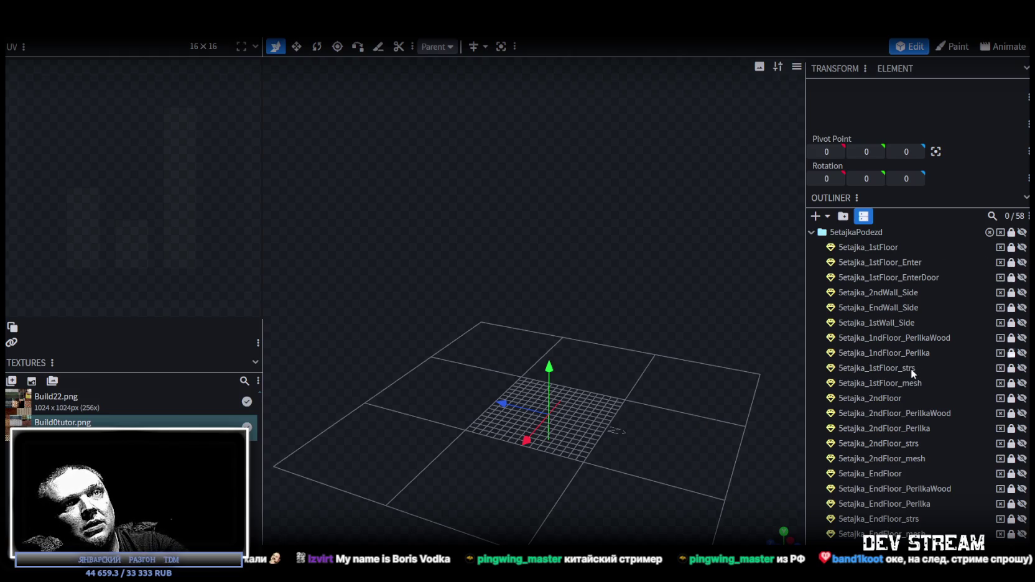
scroll(914, 384, "down", 5)
scroll(927, 367, "up", 5)
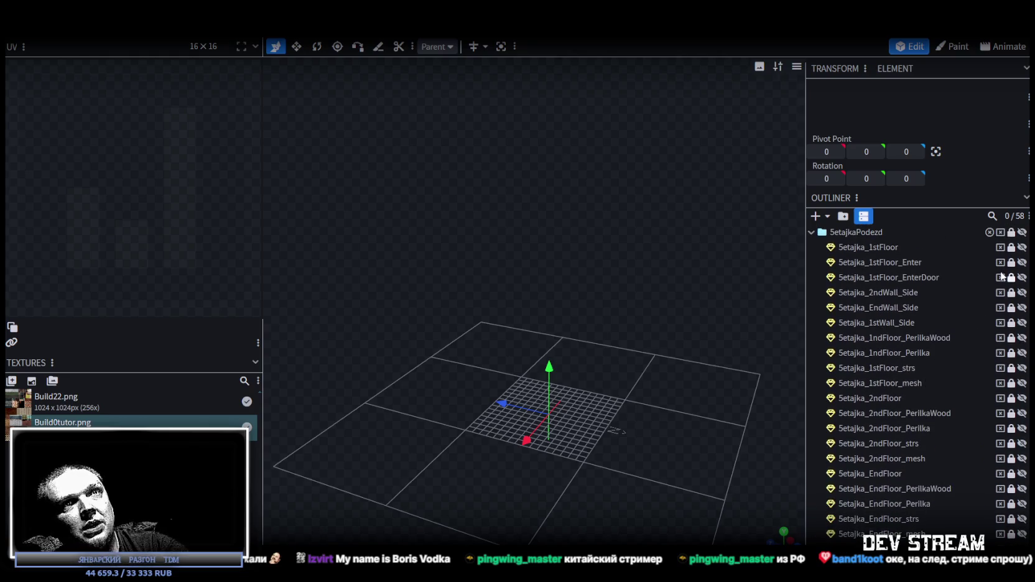
left_click(1010, 247)
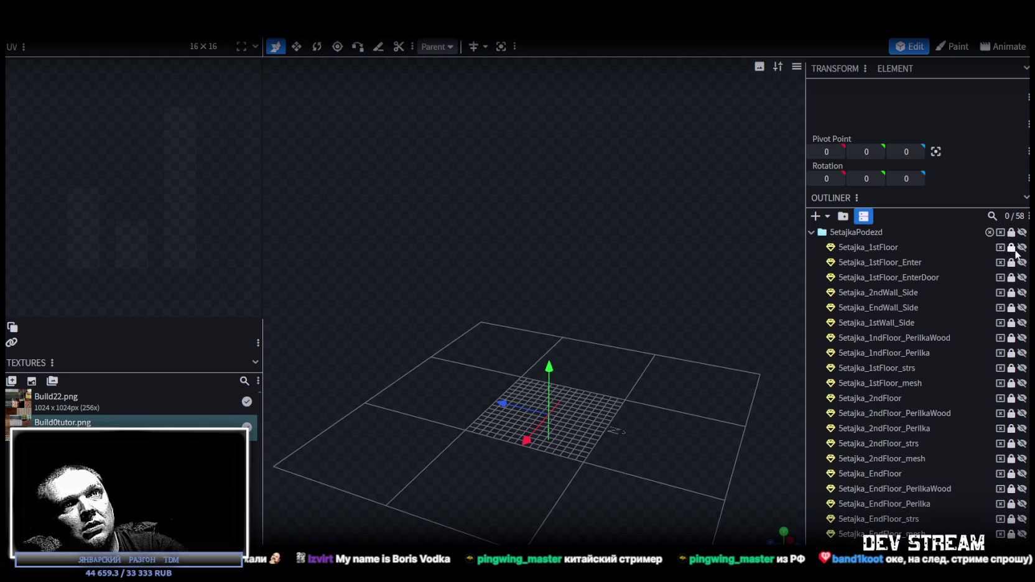
left_click(1021, 262)
mouse_move(706, 330)
left_mouse_down()
mouse_move(547, 341)
mouse_move(628, 390)
mouse_move(635, 353)
left_mouse_up()
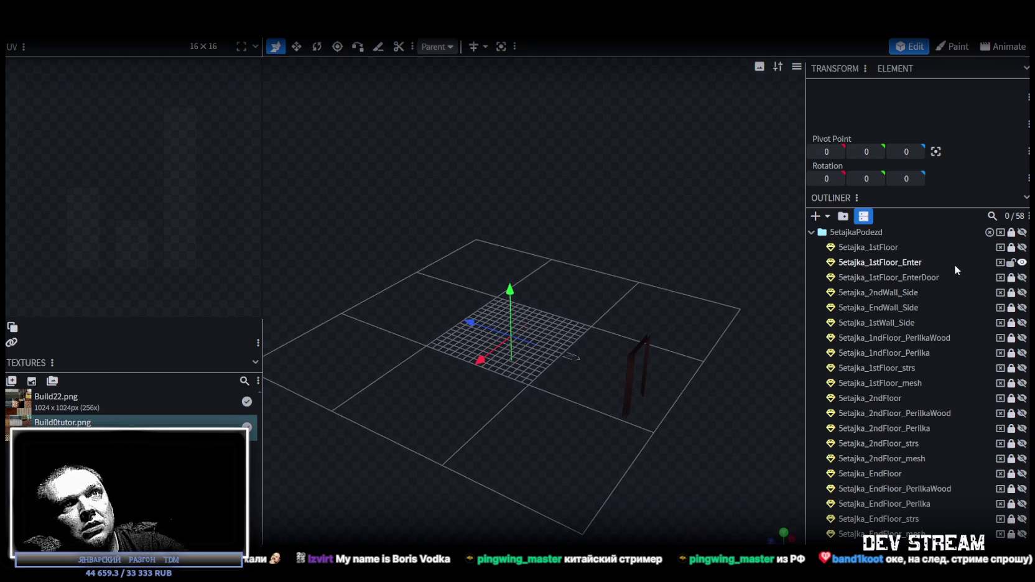
Step: Show and select the entrance wall and door meshes, then hide them again
left_click(1022, 277)
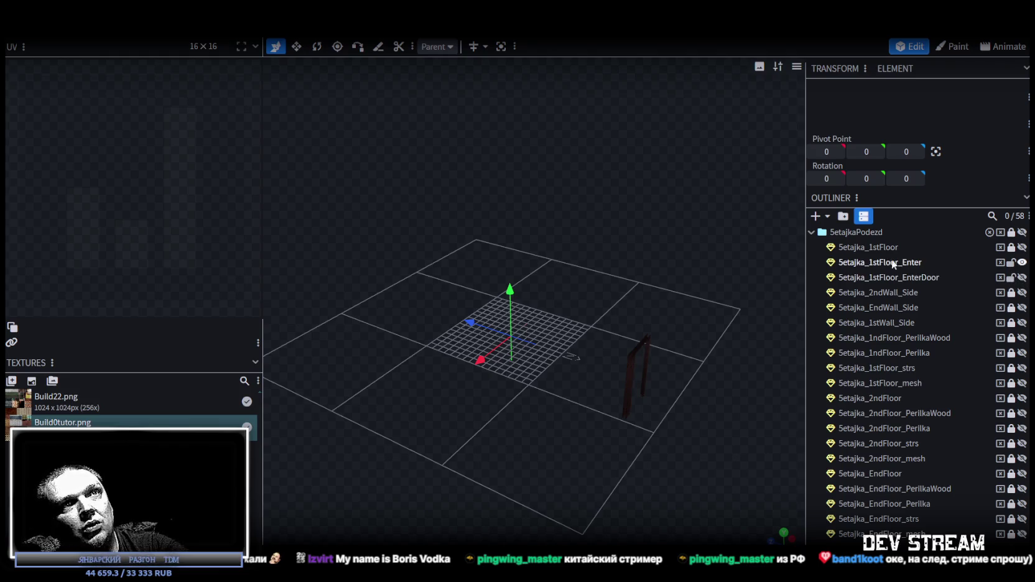
left_click(901, 277, "shift")
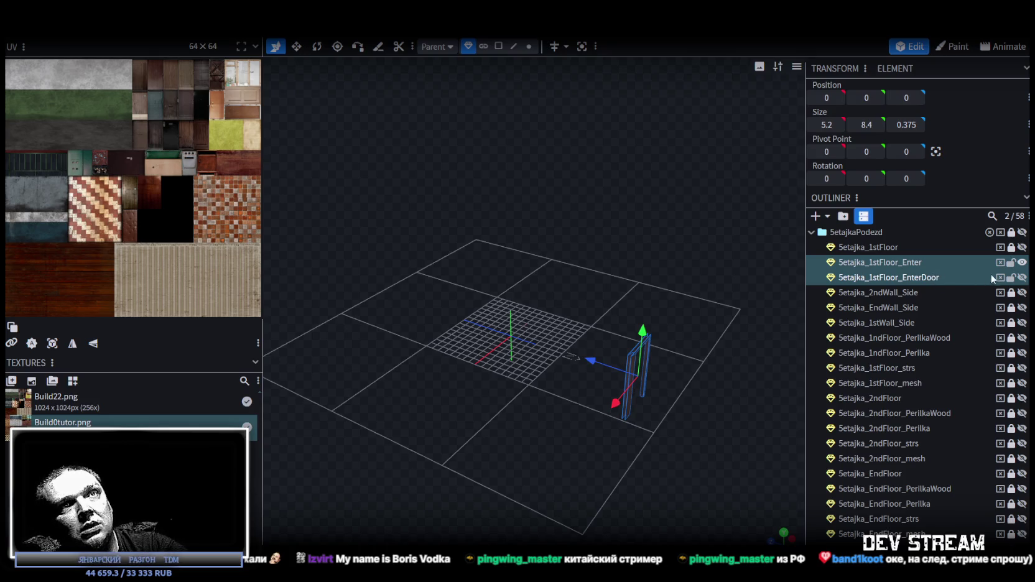
left_click(1022, 278)
scroll(933, 293, "down", 1)
scroll(899, 331, "up", 1)
scroll(867, 505, "down", 2)
scroll(867, 505, "down", 2)
scroll(866, 505, "down", 2)
scroll(867, 504, "up", 1)
scroll(907, 487, "up", 10)
left_click(1021, 276)
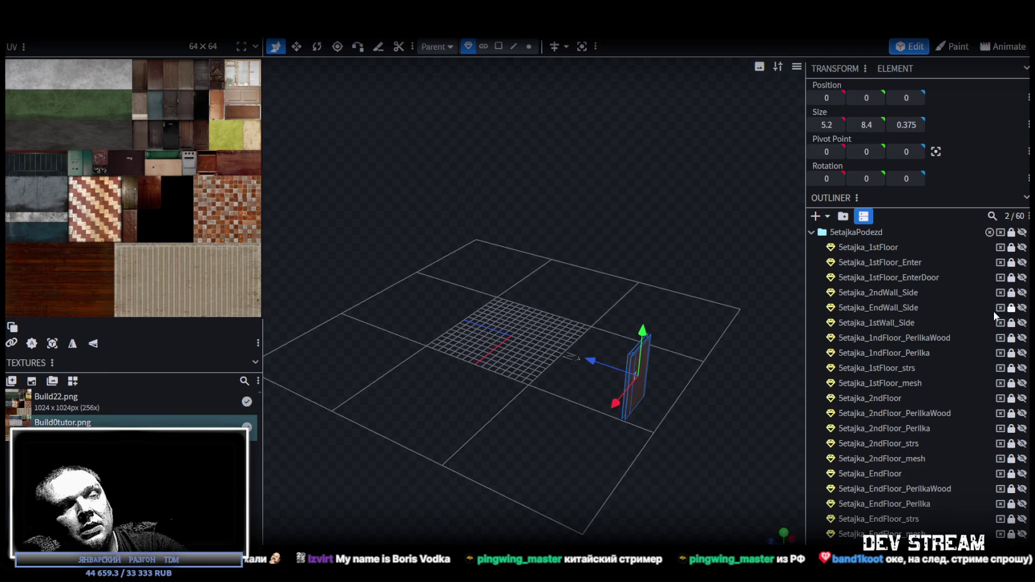
Step: Toggle Setajka_2ndFloor, then expand SetajkaHata and show the SetajkaHata1 apartment walls
left_click(1021, 398)
left_click(1021, 399)
scroll(1011, 398, "down", 3)
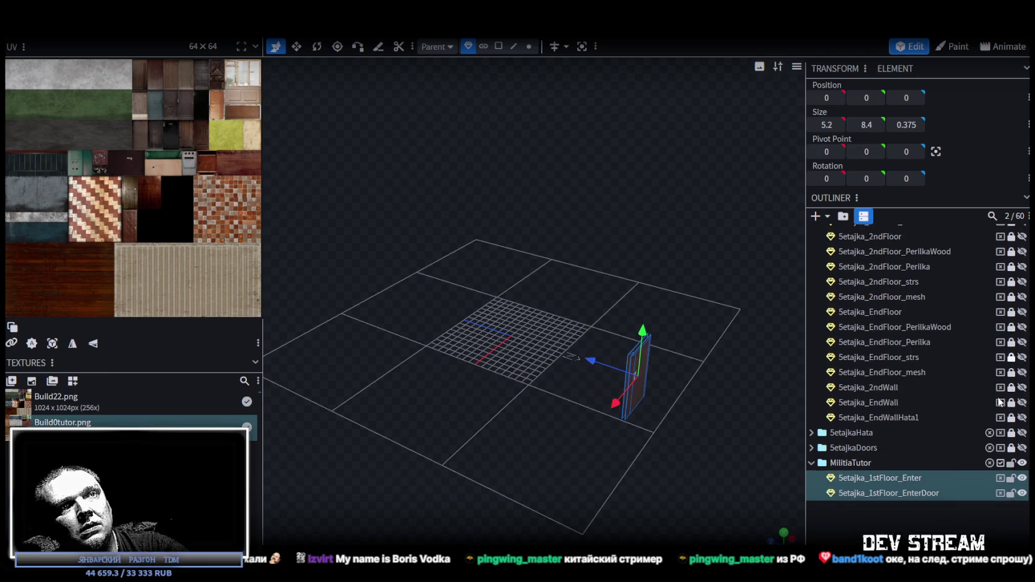
scroll(999, 395, "up", 1)
scroll(999, 392, "up", 2)
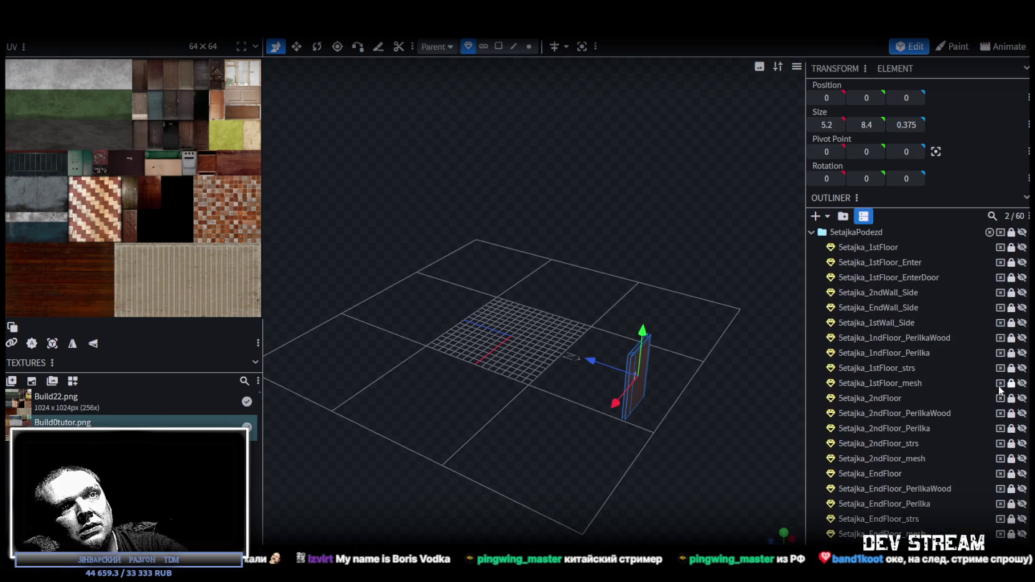
scroll(999, 385, "up", 2)
left_click(819, 235)
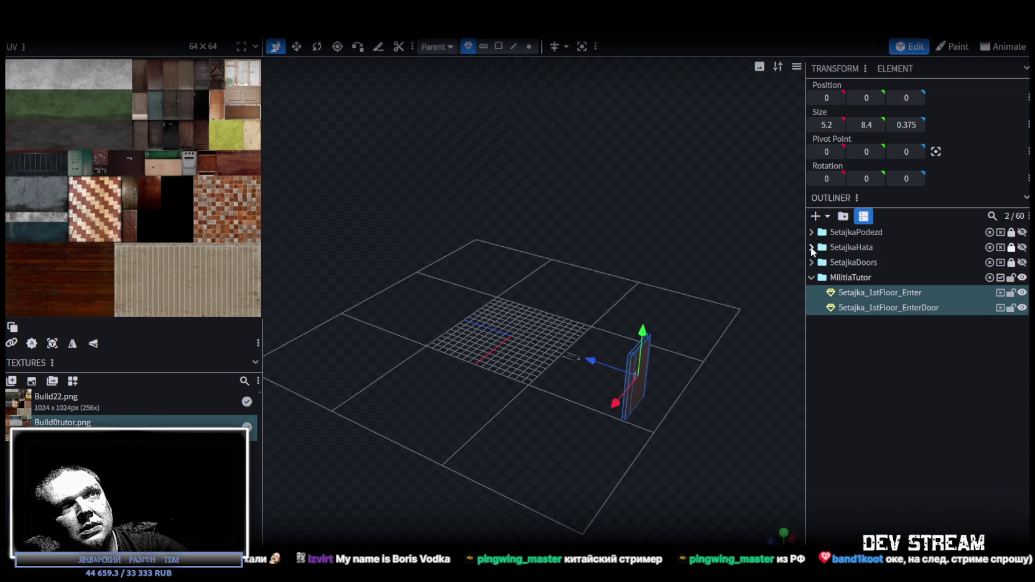
left_click(811, 247)
left_click(1022, 262)
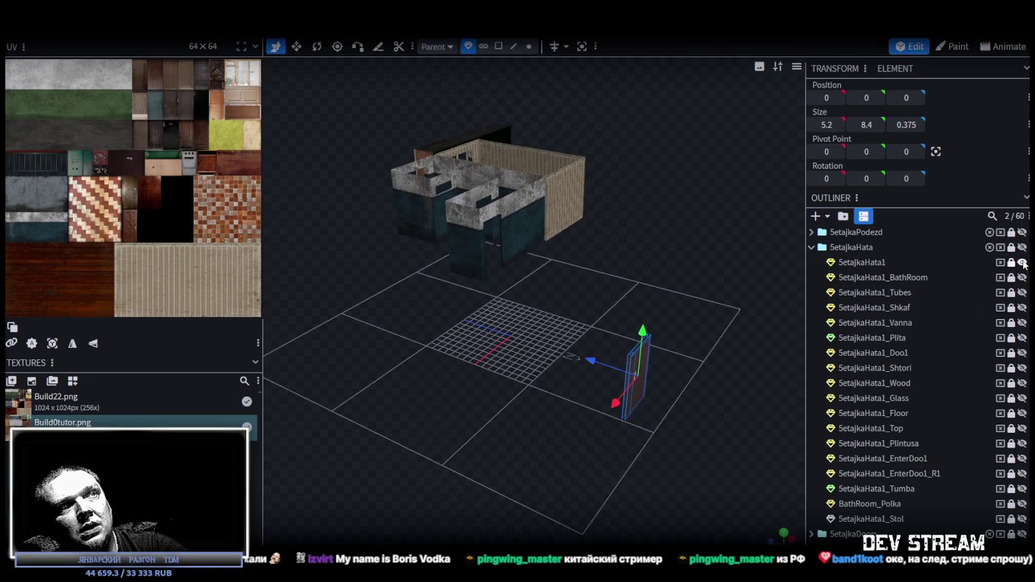
Step: Duplicate SetajkaHata1 with Ctrl+D and drag the SetajkaHata2 copy into MilitiaTutor
mouse_move(627, 285)
left_mouse_down()
mouse_move(677, 434)
mouse_move(540, 288)
mouse_move(324, 351)
mouse_move(655, 323)
mouse_move(677, 340)
mouse_move(552, 359)
mouse_move(497, 339)
mouse_move(505, 352)
mouse_move(664, 320)
left_mouse_up()
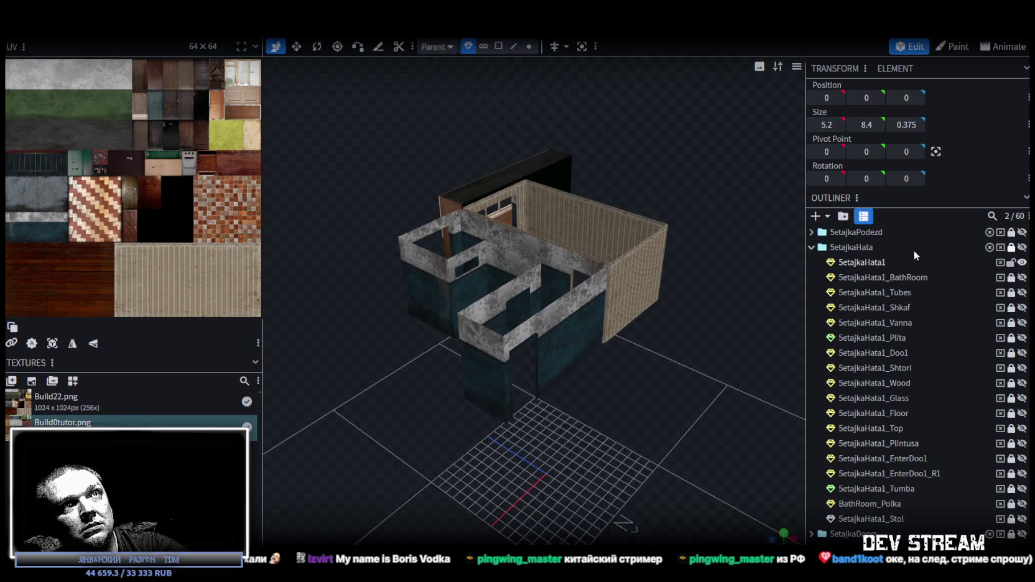
left_click(879, 261)
key("ctrl+d")
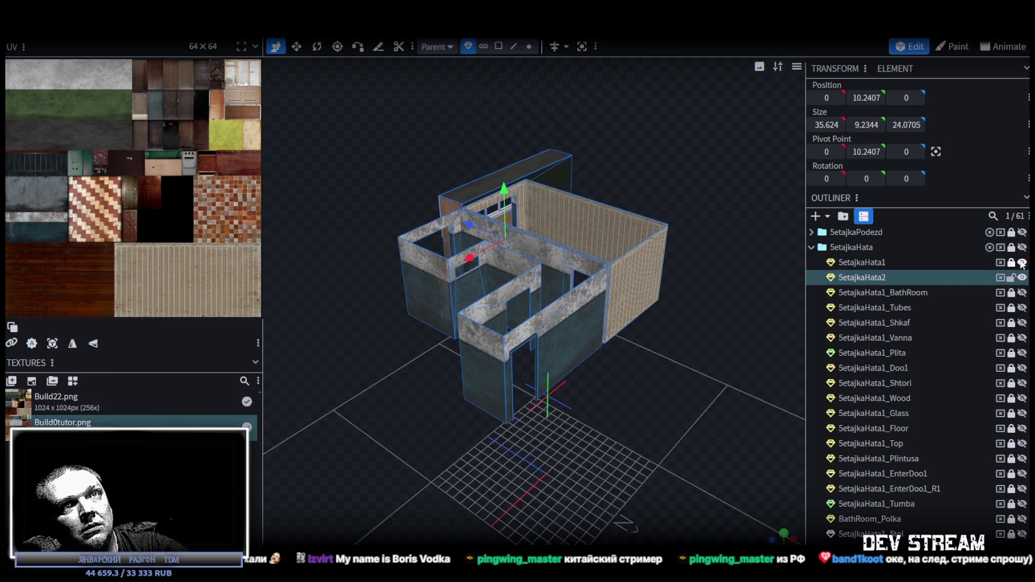
left_click_drag(887, 276, 865, 491)
scroll(915, 440, "up", 2)
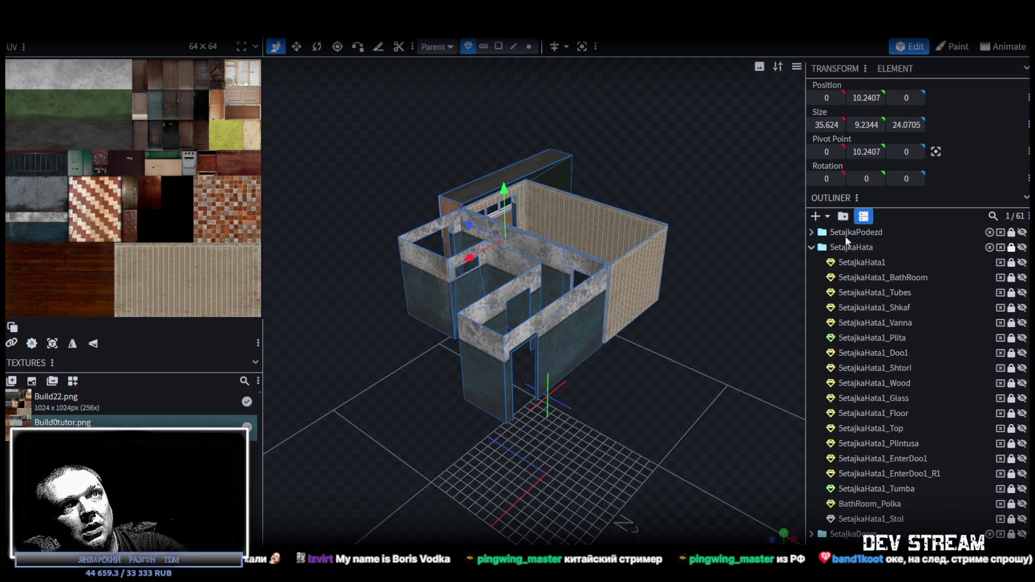
left_click(812, 247)
left_click(811, 232)
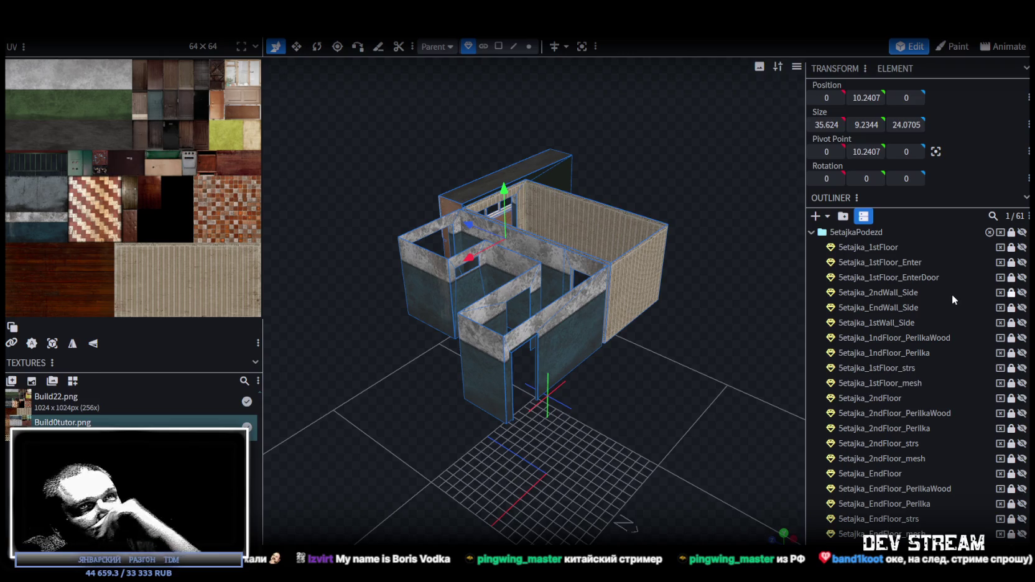
Step: Show the Setajka_1stFloor_strs staircase and orbit around the building to inspect its rooms
left_click(1022, 368)
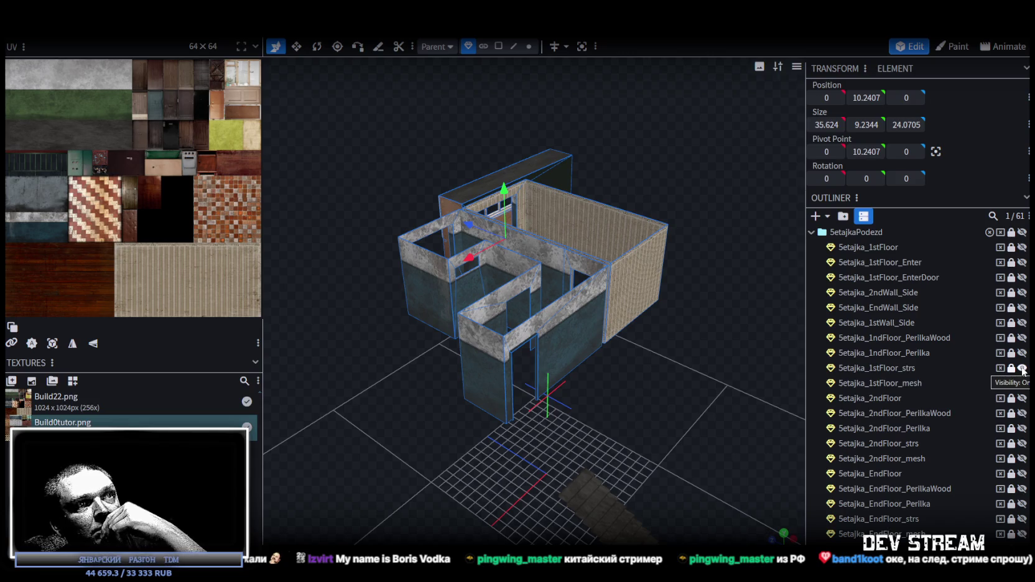
left_click_drag(868, 359, 638, 350)
scroll(570, 350, "up", 5)
mouse_move(570, 350)
left_mouse_down()
mouse_move(650, 372)
mouse_move(573, 375)
mouse_move(501, 406)
mouse_move(615, 440)
mouse_move(528, 423)
mouse_move(568, 413)
mouse_move(519, 434)
mouse_move(562, 456)
left_mouse_up()
mouse_move(496, 304)
left_mouse_down()
mouse_move(722, 288)
mouse_move(592, 376)
mouse_move(591, 411)
mouse_move(622, 406)
left_mouse_up()
scroll(622, 406, "up", 3)
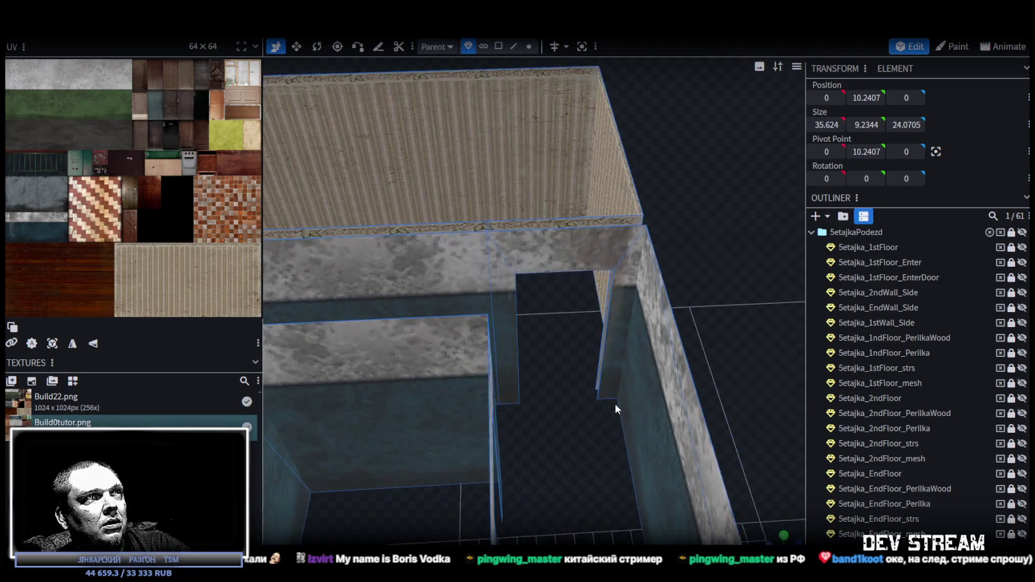
scroll(591, 391, "down", 3)
mouse_move(586, 382)
left_mouse_down()
mouse_move(623, 374)
mouse_move(553, 412)
mouse_move(528, 408)
mouse_move(552, 455)
mouse_move(623, 439)
mouse_move(589, 418)
mouse_move(605, 409)
left_mouse_up()
scroll(630, 344, "up", 3)
mouse_move(630, 344)
left_mouse_down()
mouse_move(689, 333)
mouse_move(614, 342)
mouse_move(722, 314)
left_mouse_up()
scroll(919, 383, "down", 5)
scroll(920, 383, "up", 5)
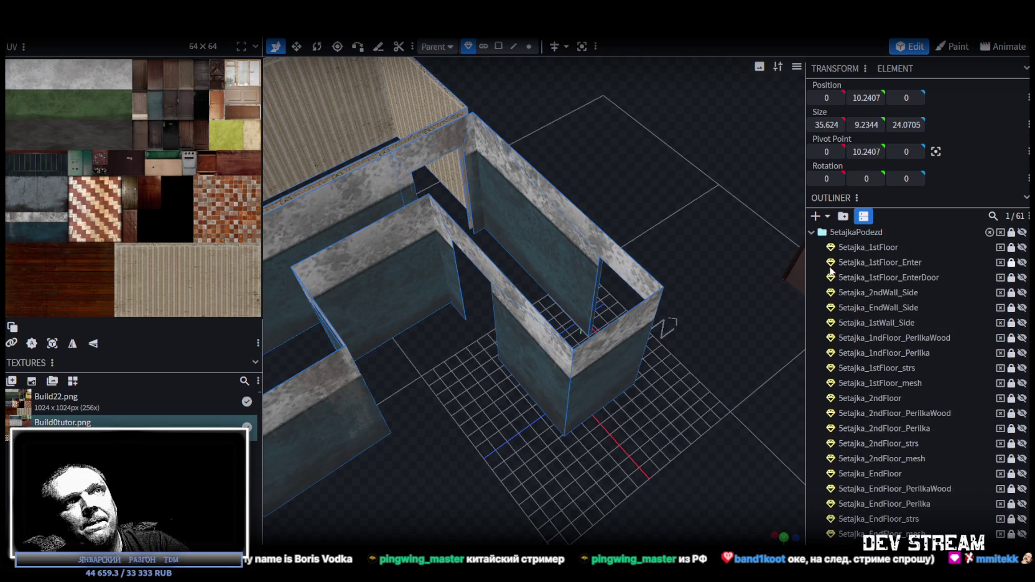
Step: Collapse SetajkaPodezd and expand SetajkaHata in the Outliner to list its parts
left_click(811, 231)
mouse_move(749, 298)
left_mouse_down()
mouse_move(691, 274)
mouse_move(663, 324)
mouse_move(684, 334)
mouse_move(791, 301)
left_mouse_up()
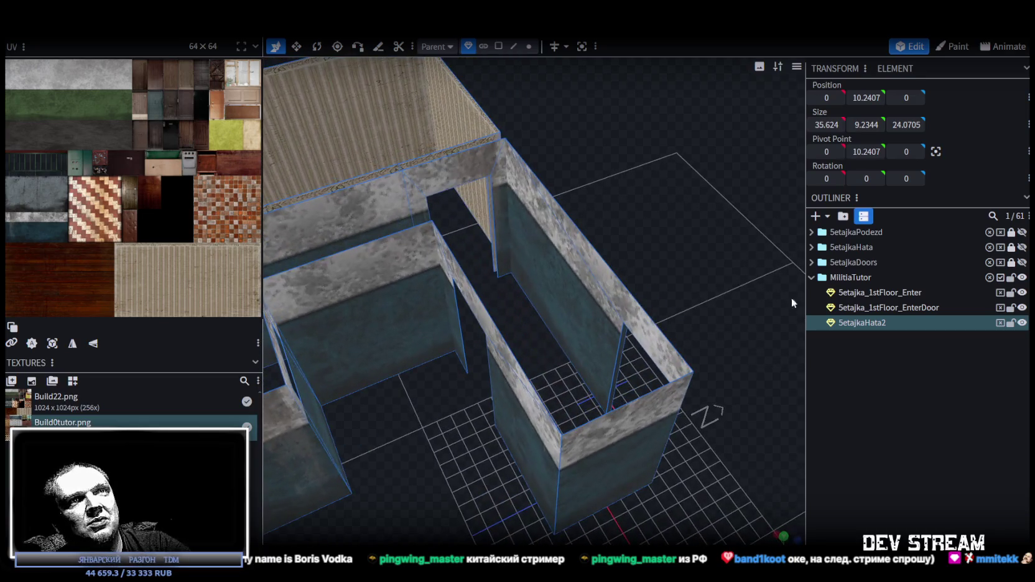
left_click(811, 246)
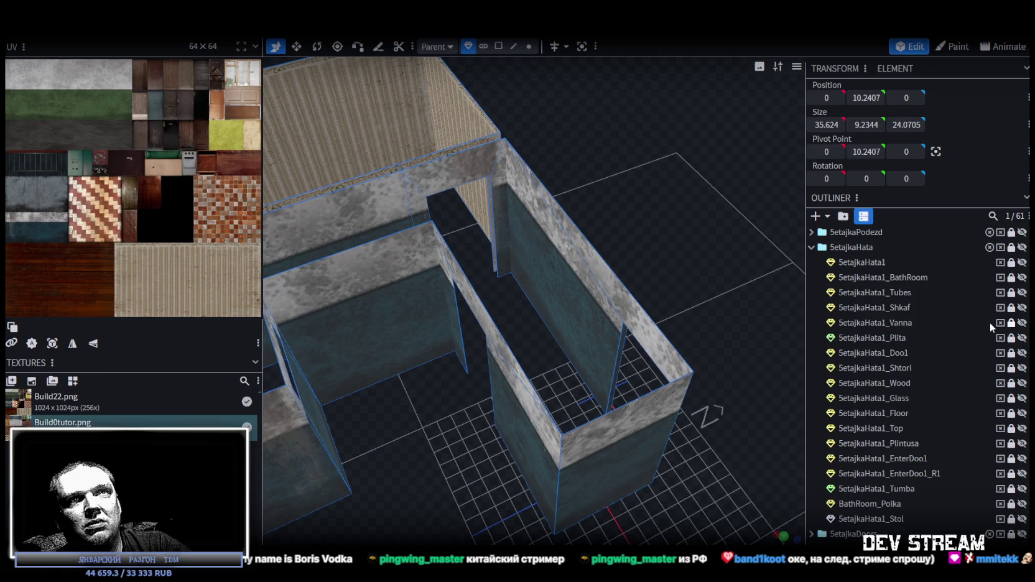
Step: Show SetajkaHata1_Wood's door frames and trim, toggling its visibility to check it
left_click(1021, 383)
left_click(1021, 383)
left_click(1022, 383)
left_click(1021, 383)
left_click(1022, 383)
left_click(1022, 383)
left_click(1022, 383)
Step: Orbit around the room to inspect the walls from a higher view
mouse_move(734, 236)
left_mouse_down()
mouse_move(590, 210)
mouse_move(386, 210)
mouse_move(252, 177)
mouse_move(261, 166)
mouse_move(296, 172)
mouse_move(369, 198)
mouse_move(479, 214)
mouse_move(587, 205)
left_mouse_up()
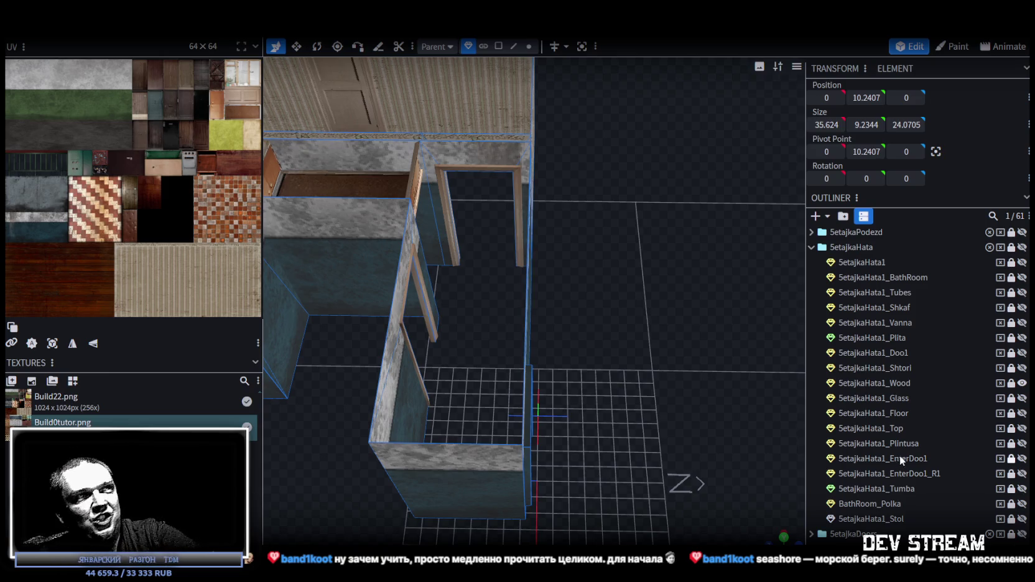
scroll(643, 366, "up", 3)
mouse_move(643, 369)
left_mouse_down()
mouse_move(330, 322)
mouse_move(396, 370)
mouse_move(666, 314)
mouse_move(646, 377)
left_mouse_up()
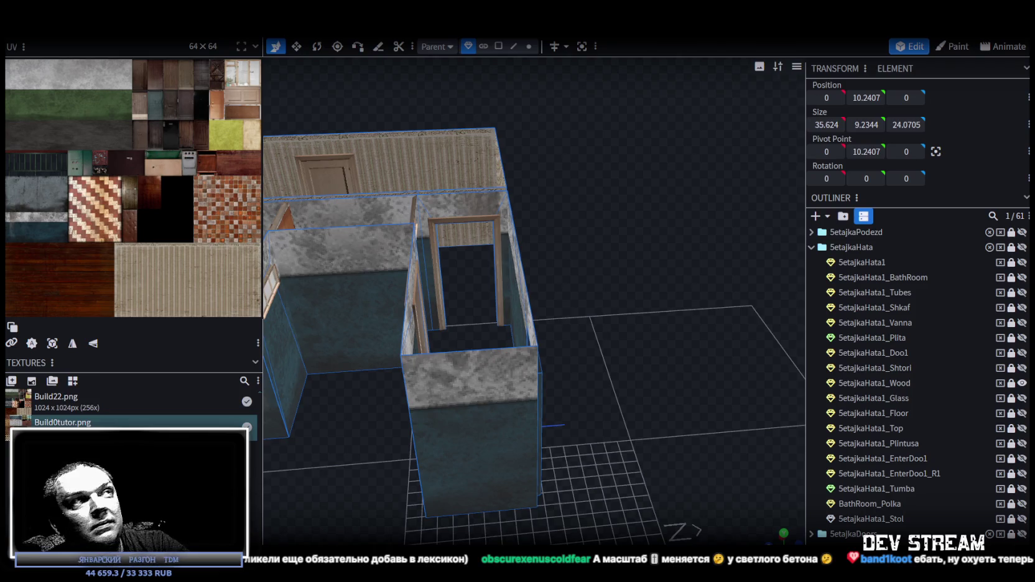
mouse_move(669, 417)
middle_mouse_down()
mouse_move(547, 422)
mouse_move(608, 410)
mouse_move(715, 435)
middle_mouse_up()
scroll(613, 406, "down", 3)
scroll(878, 470, "down", 3)
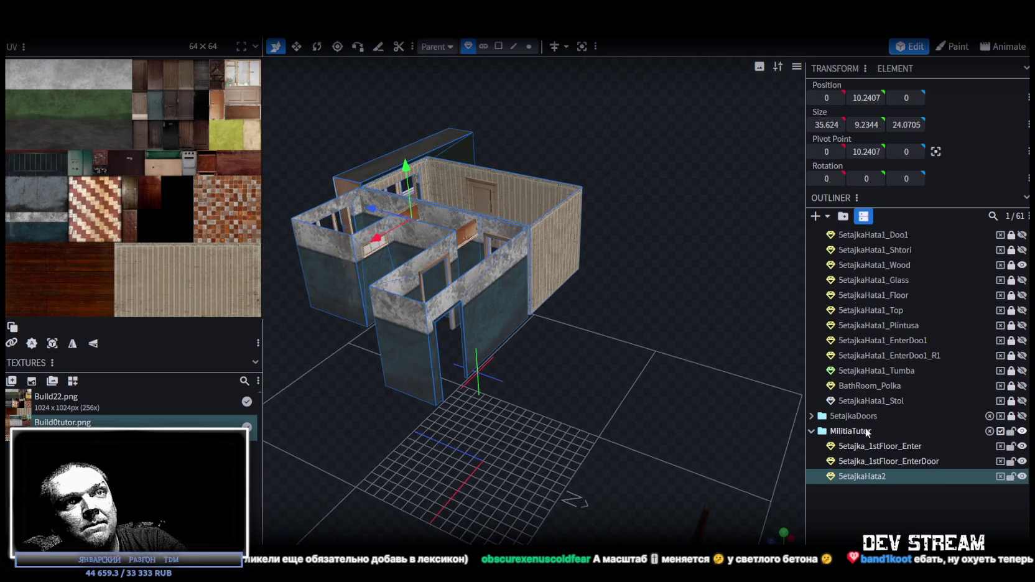
scroll(903, 418, "up", 3)
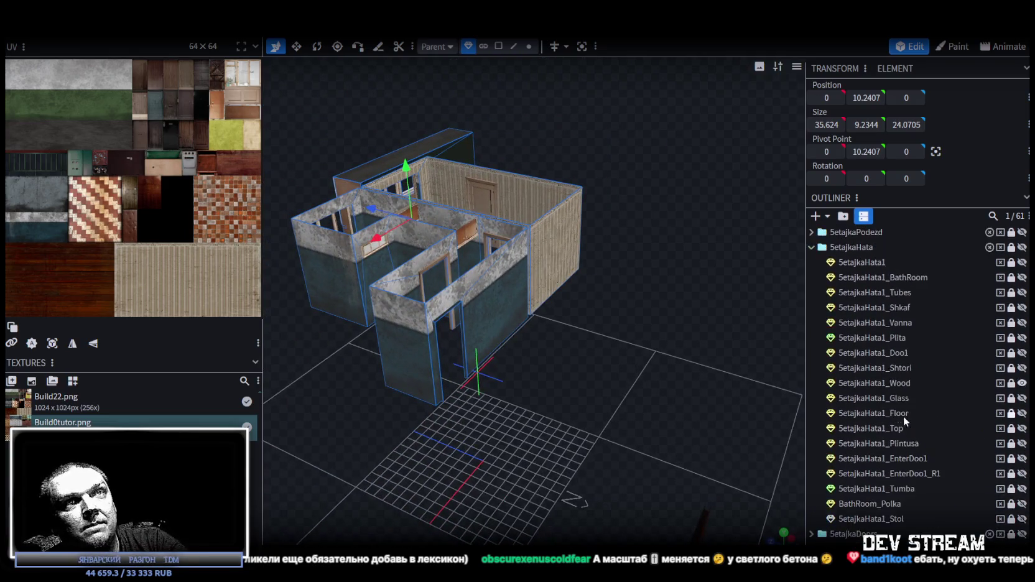
Step: Select Setajka_1stFloor_EnterDoor, orbit in close to inspect it, then switch to Unity
left_click(811, 246)
left_click(893, 293)
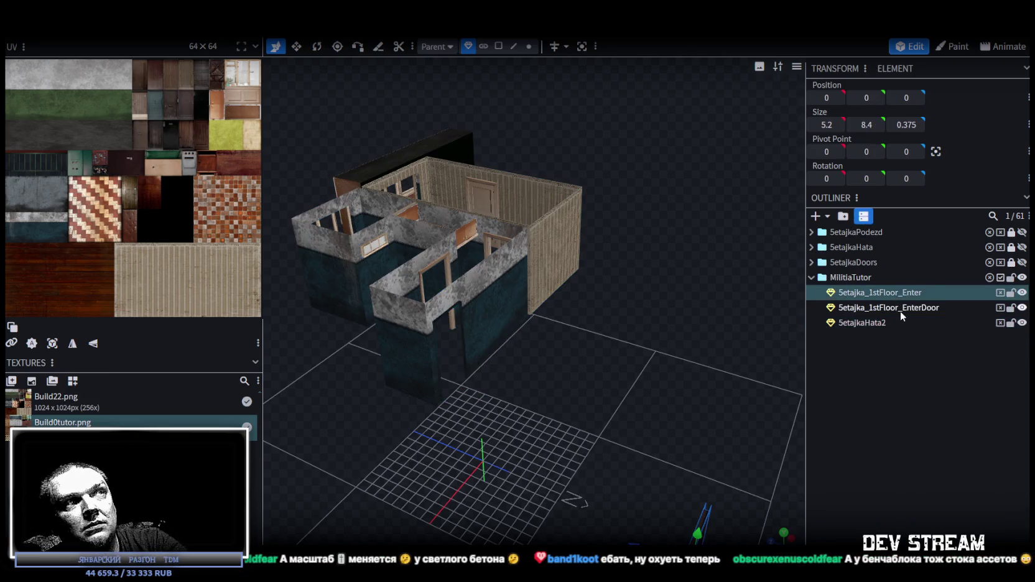
left_click(900, 308)
scroll(663, 447, "down", 1)
left_click_drag(662, 442, 628, 352)
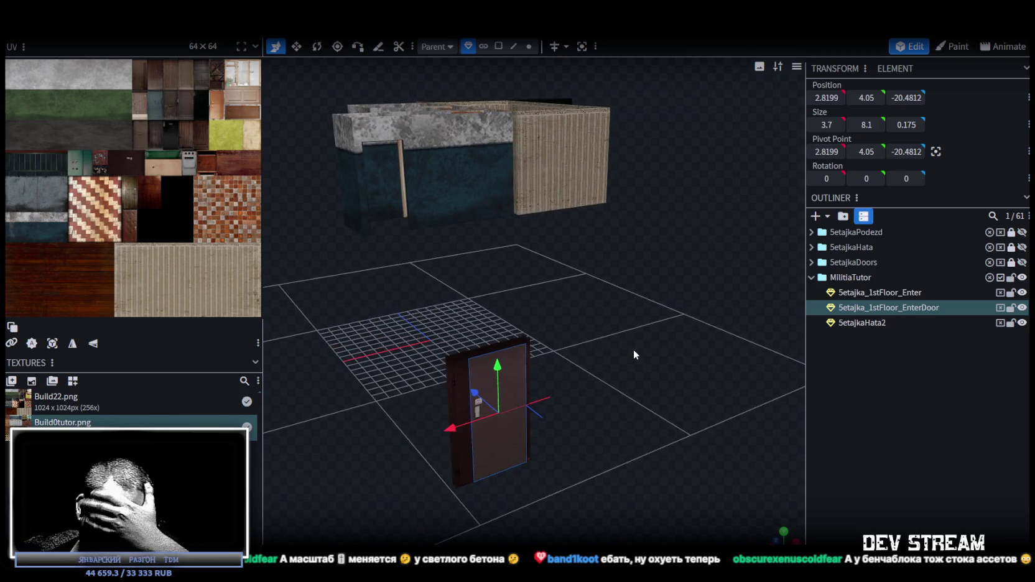
mouse_move(582, 259)
left_mouse_down()
mouse_move(662, 345)
mouse_move(583, 358)
mouse_move(636, 336)
mouse_move(632, 327)
mouse_move(568, 334)
mouse_move(548, 303)
mouse_move(566, 277)
left_mouse_up()
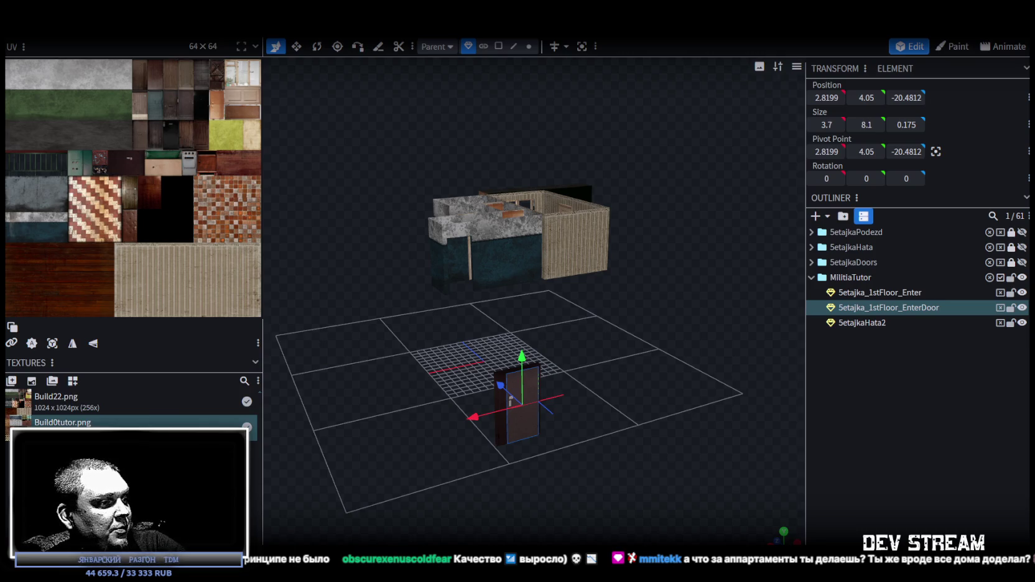
key("alt+Tab")
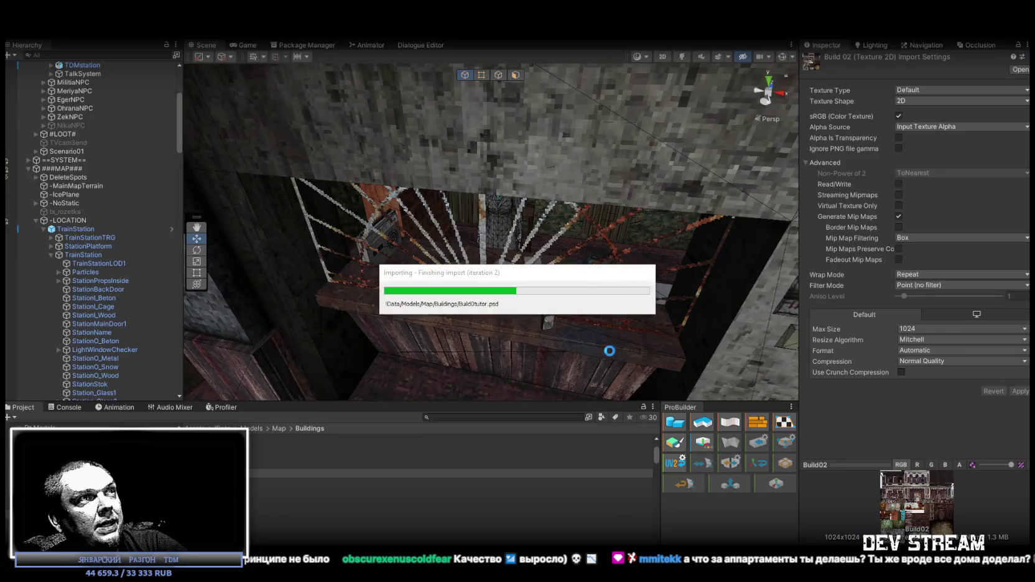
Step: Fly the Unity scene camera around the map past the apartment blocks, then return to Blockbench
mouse_move(587, 350)
right_mouse_down()
mouse_move(651, 198)
mouse_move(393, 195)
mouse_move(427, 214)
mouse_move(460, 197)
mouse_move(773, 214)
right_mouse_up()
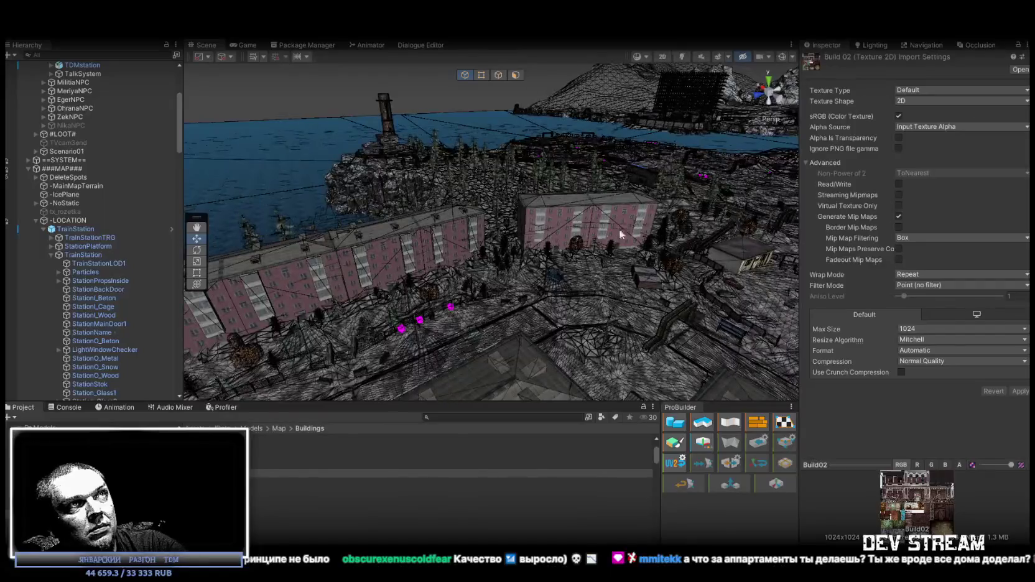
right_click_drag(773, 215, 851, 283)
mouse_move(771, 311)
right_mouse_down()
mouse_move(742, 267)
mouse_move(544, 204)
mouse_move(637, 202)
right_mouse_up()
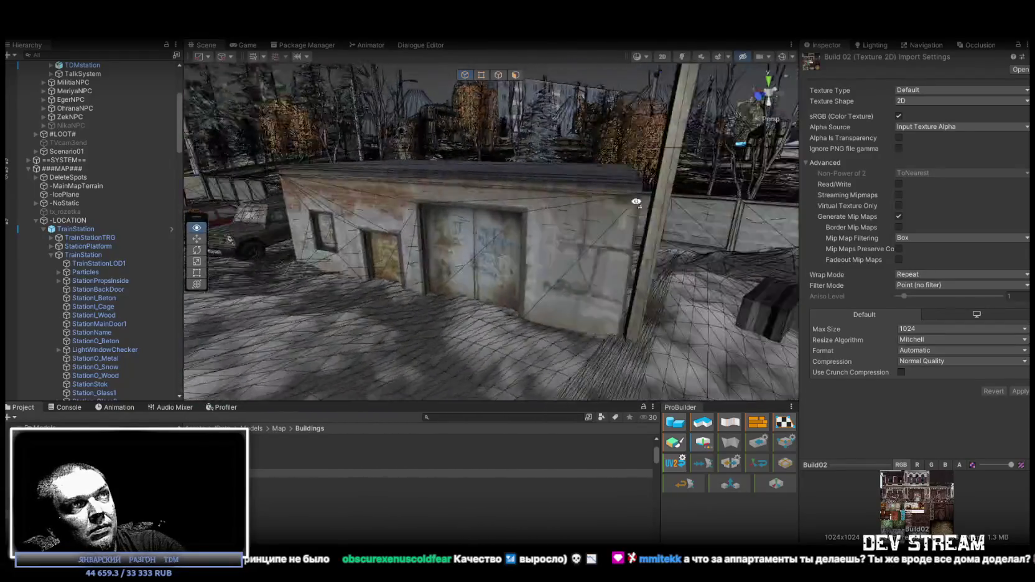
key("alt+Tab")
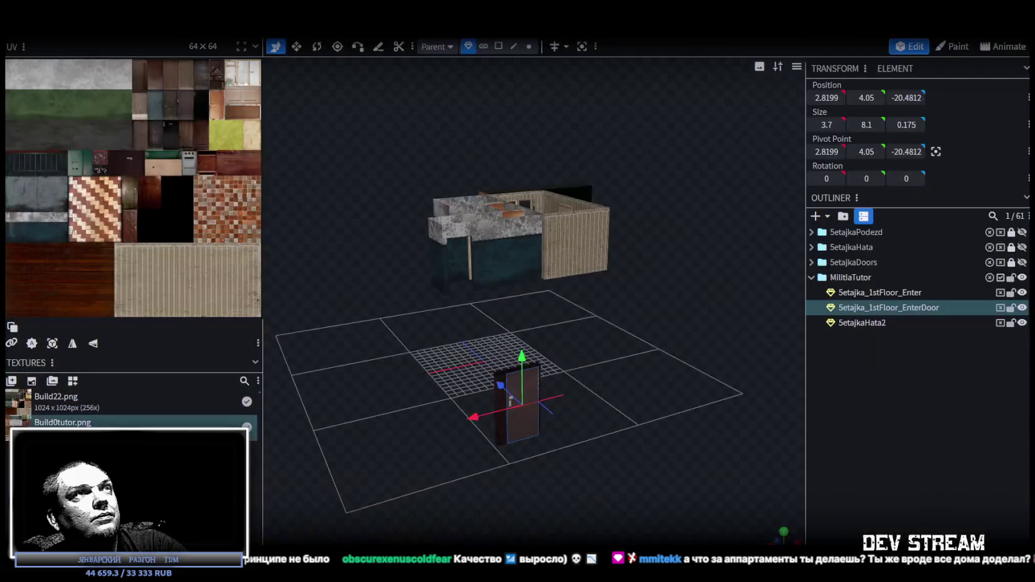
Step: Save the model, view the building from higher up, then switch to the browser playing the film
key("ctrl+s")
mouse_move(622, 301)
left_mouse_down()
mouse_move(655, 413)
mouse_move(634, 398)
left_mouse_up()
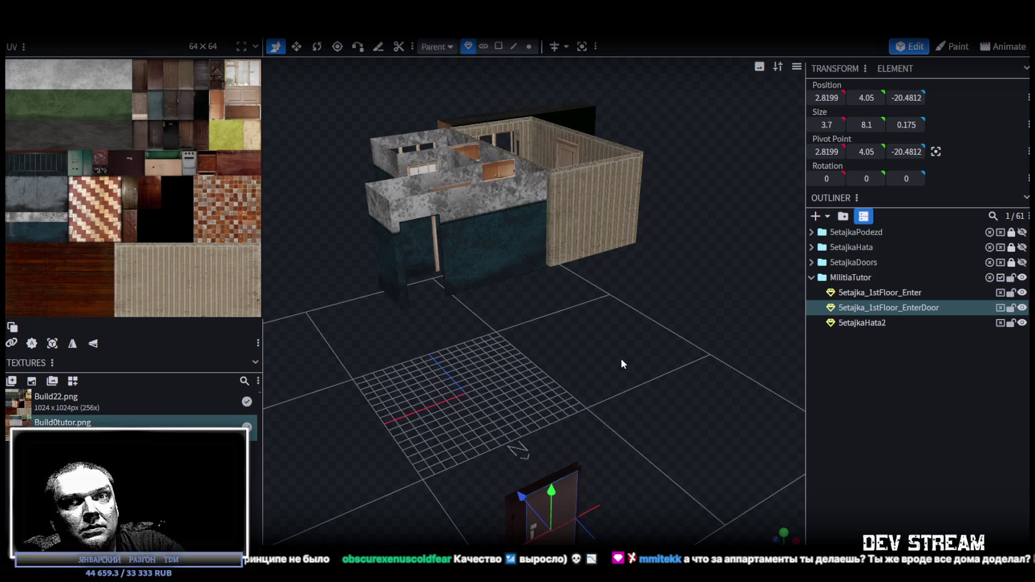
scroll(618, 355, "up", 2)
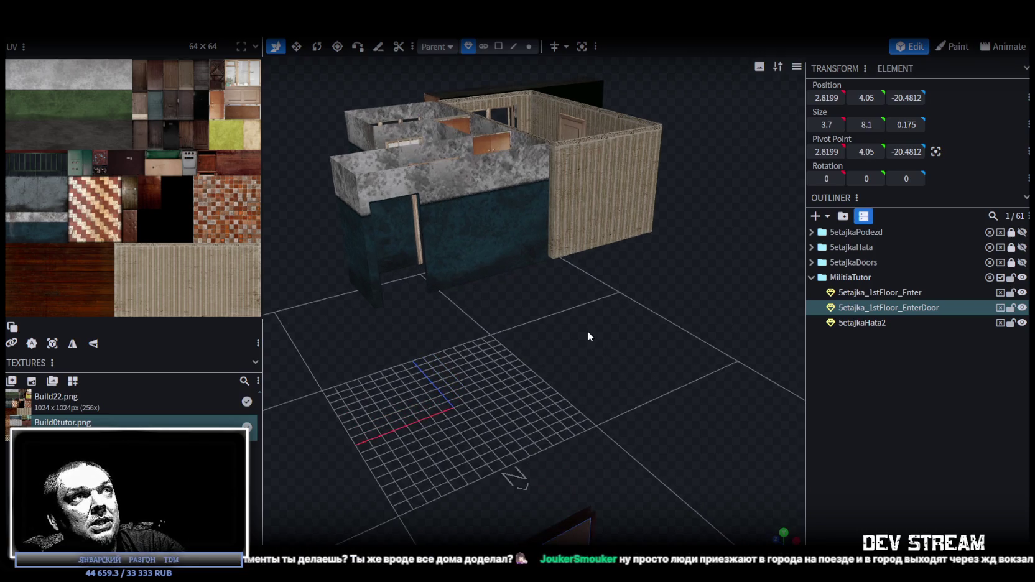
left_click_drag(552, 330, 566, 345)
scroll(569, 338, "down", 2)
scroll(575, 332, "down", 2)
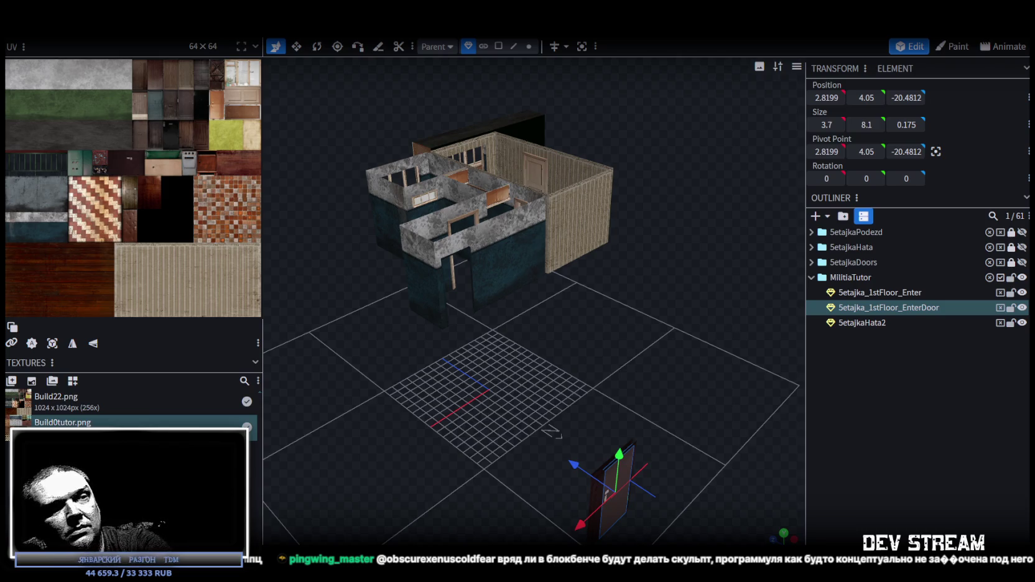
key("alt+Tab")
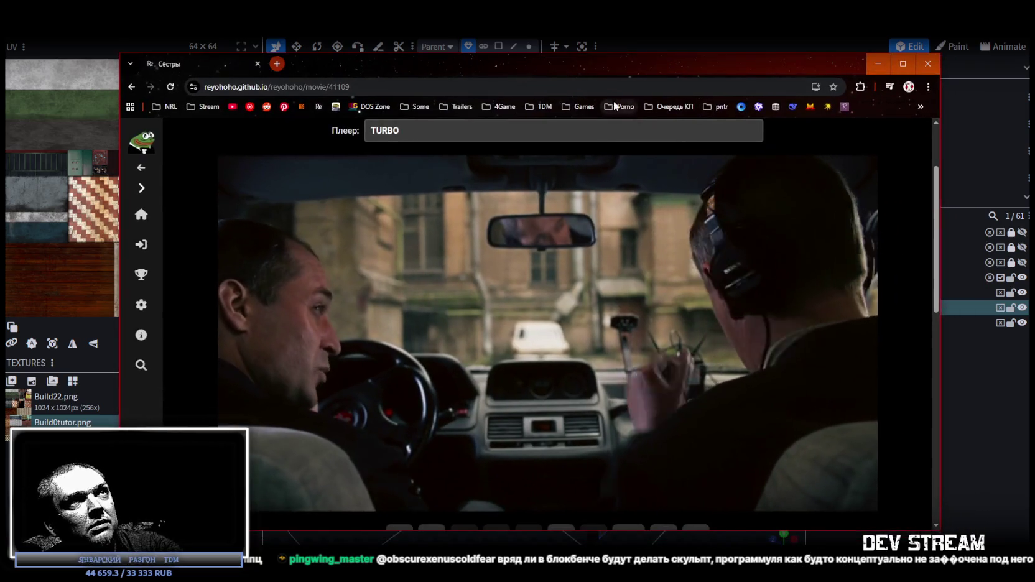
Step: Maximise Chrome, skip the film ahead in ten-second jumps, pause it, and return to Blockbench
double_click(655, 72)
mouse_move(534, 324)
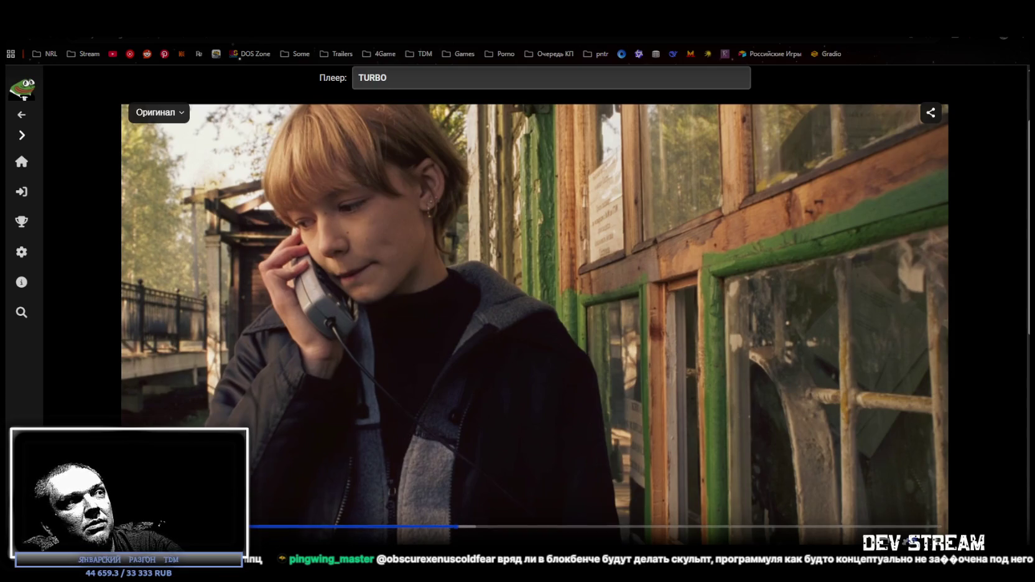
left_click(394, 334)
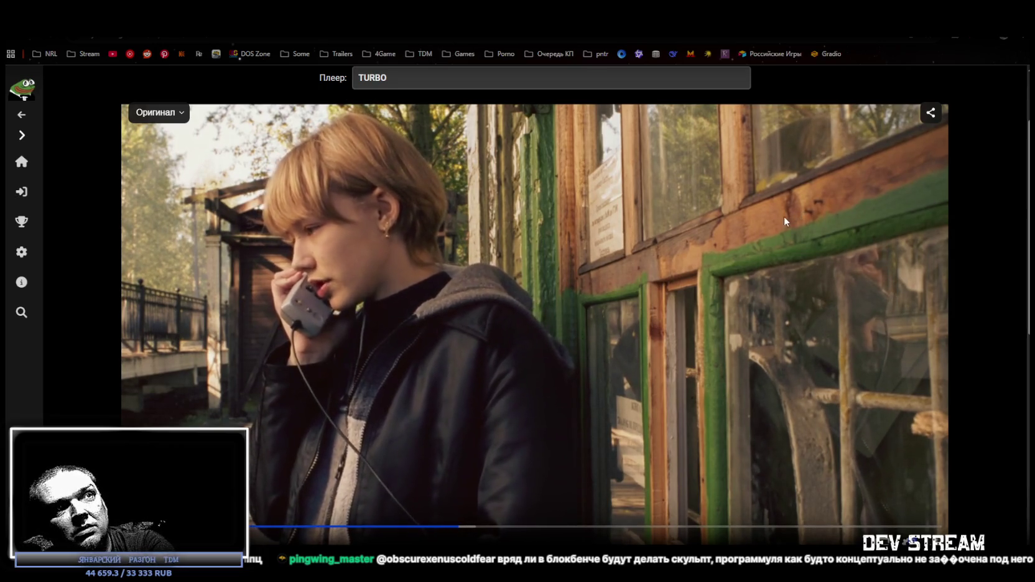
key("Right")
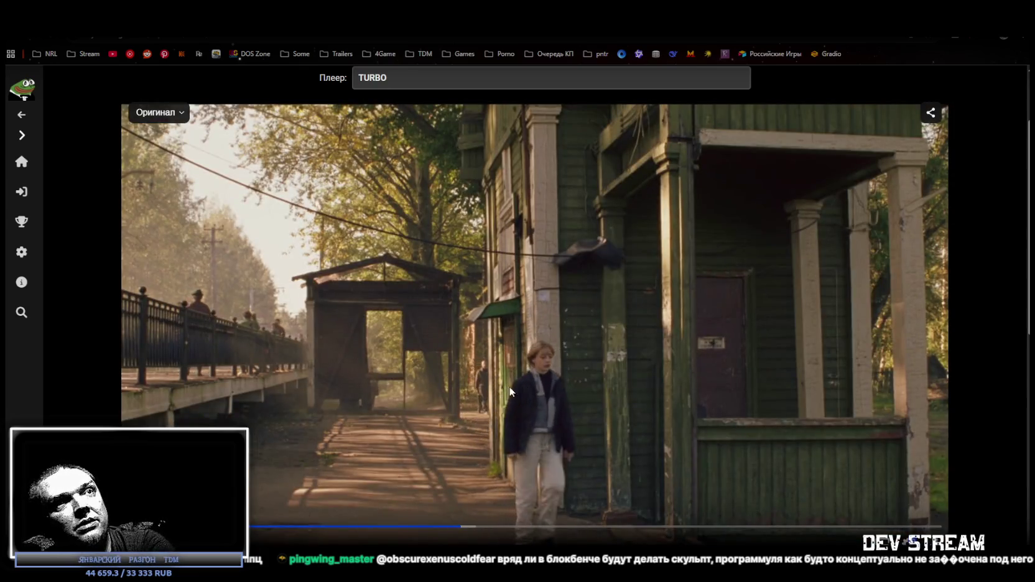
key("space")
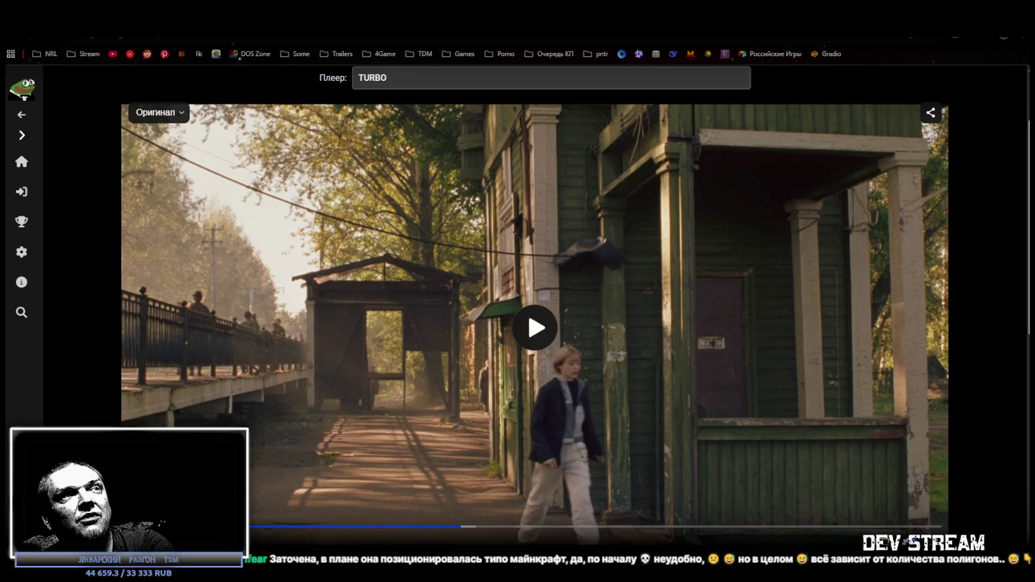
left_click(655, 336)
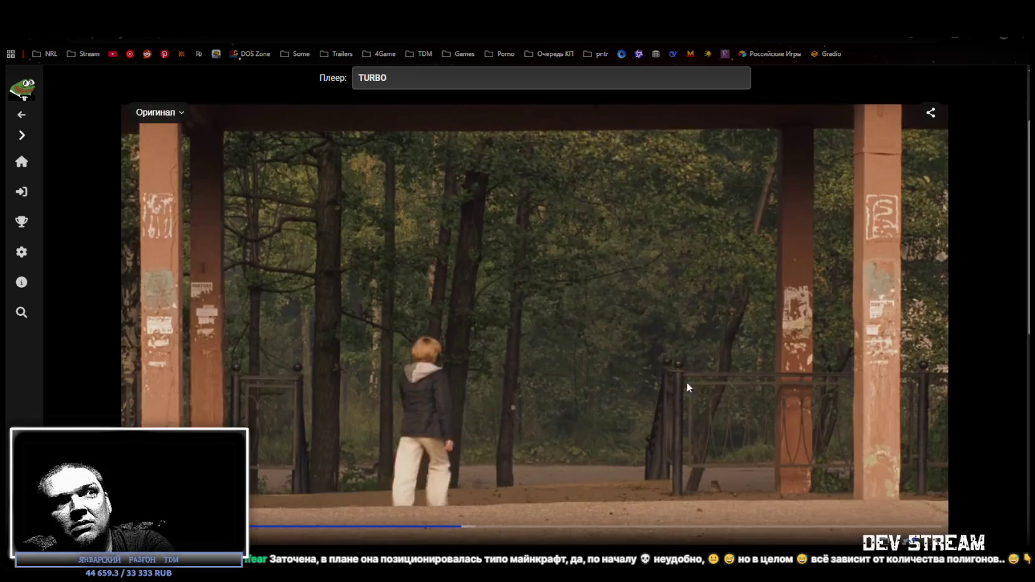
key("Right")
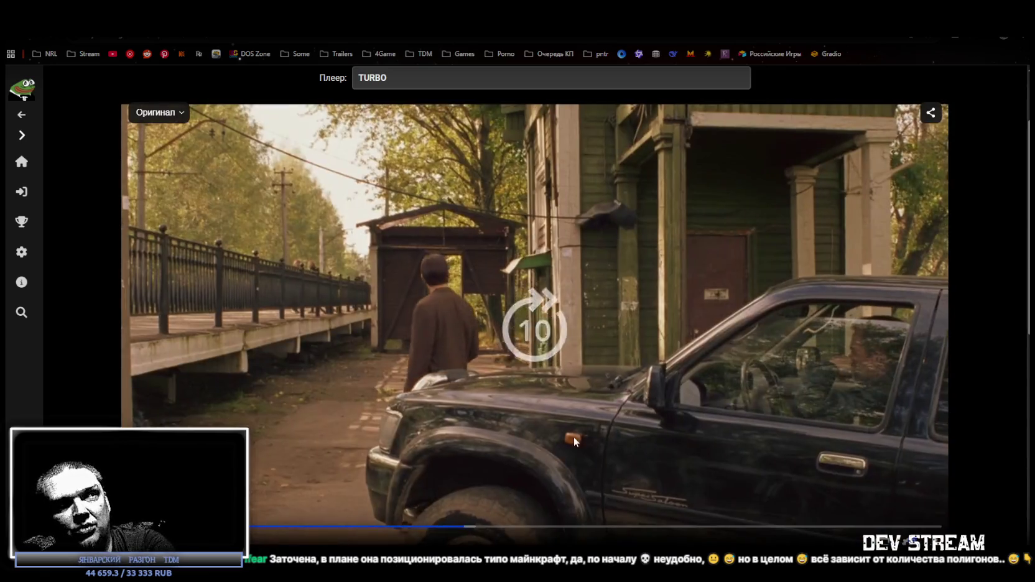
key("Right")
key("Right")
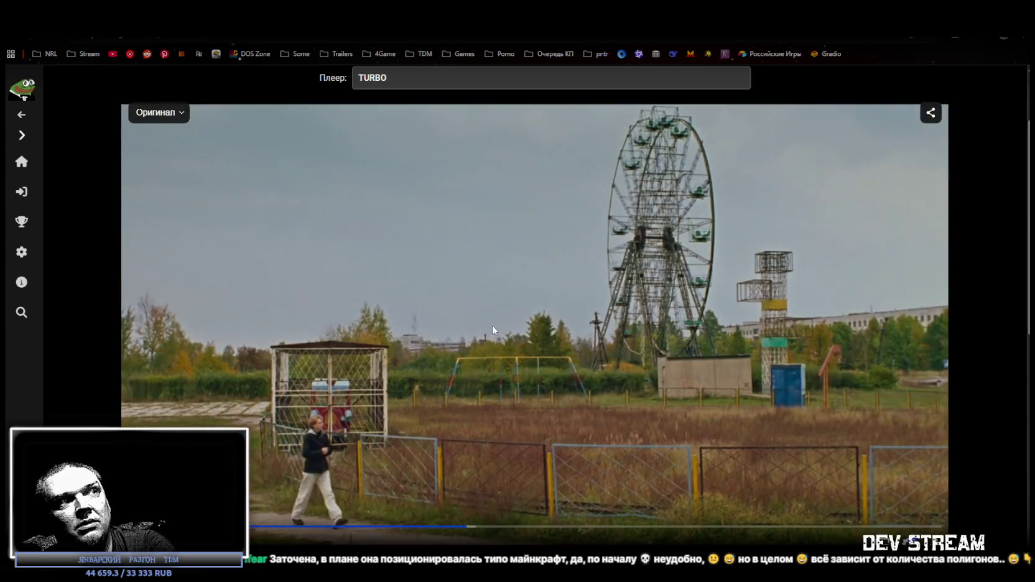
key("space")
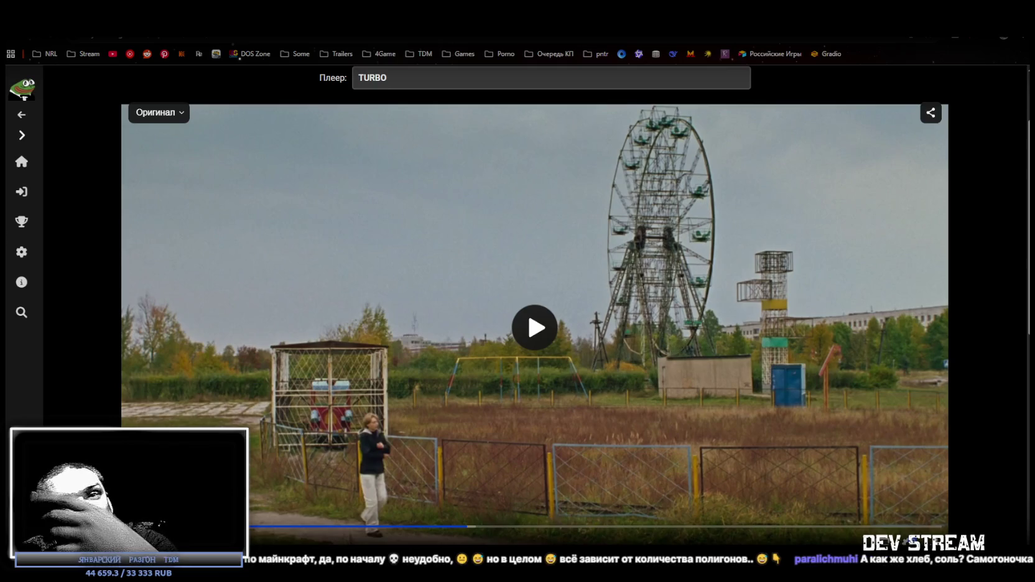
key("alt+Tab")
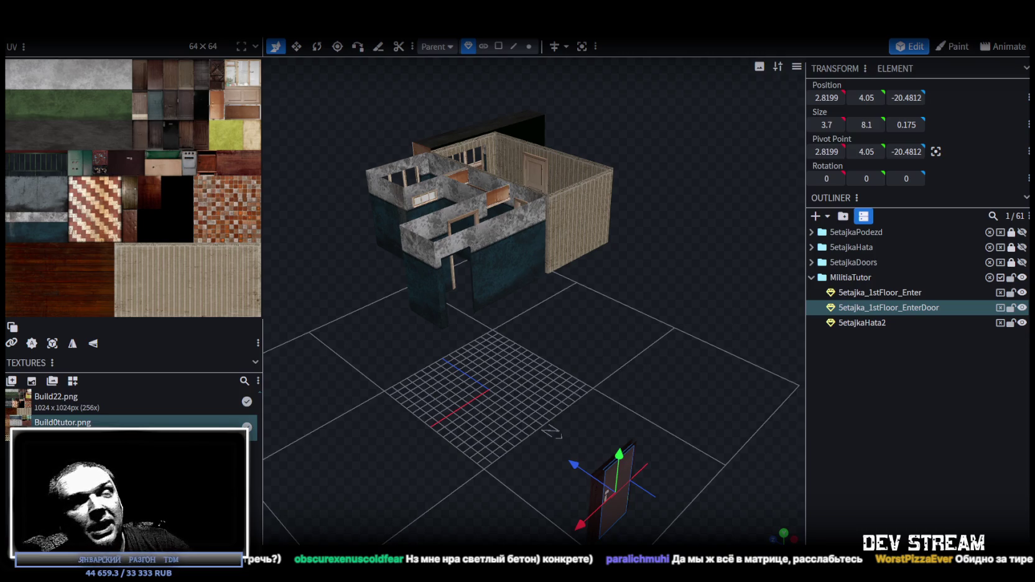
Step: Zoom in and out on the entrance door, then fly Unity's camera up over the town
scroll(618, 370, "up", 5)
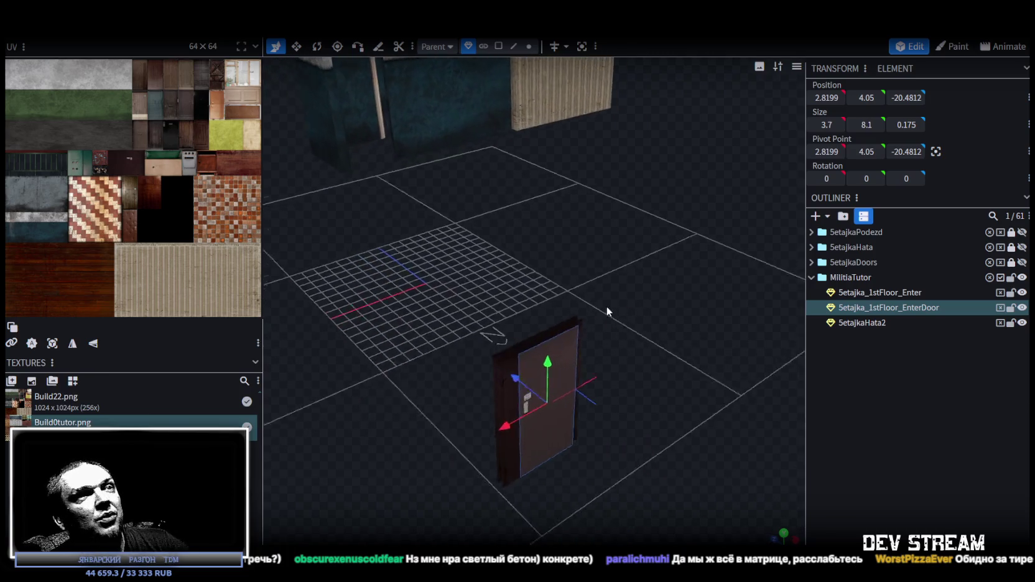
scroll(601, 295, "down", 3)
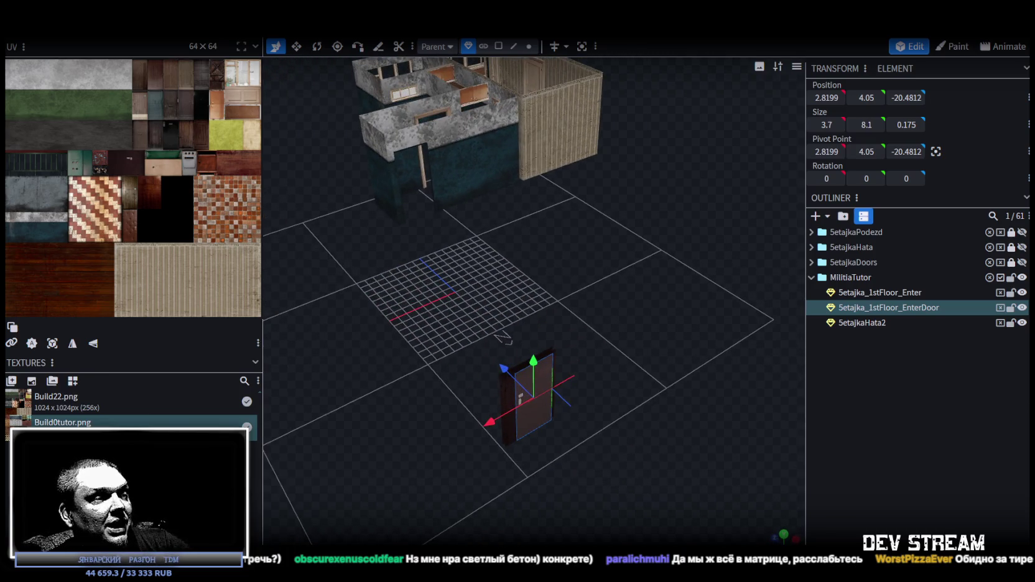
key("alt+Tab")
mouse_move(483, 212)
right_mouse_down()
mouse_move(544, 172)
mouse_move(581, 171)
mouse_move(504, 187)
right_mouse_up()
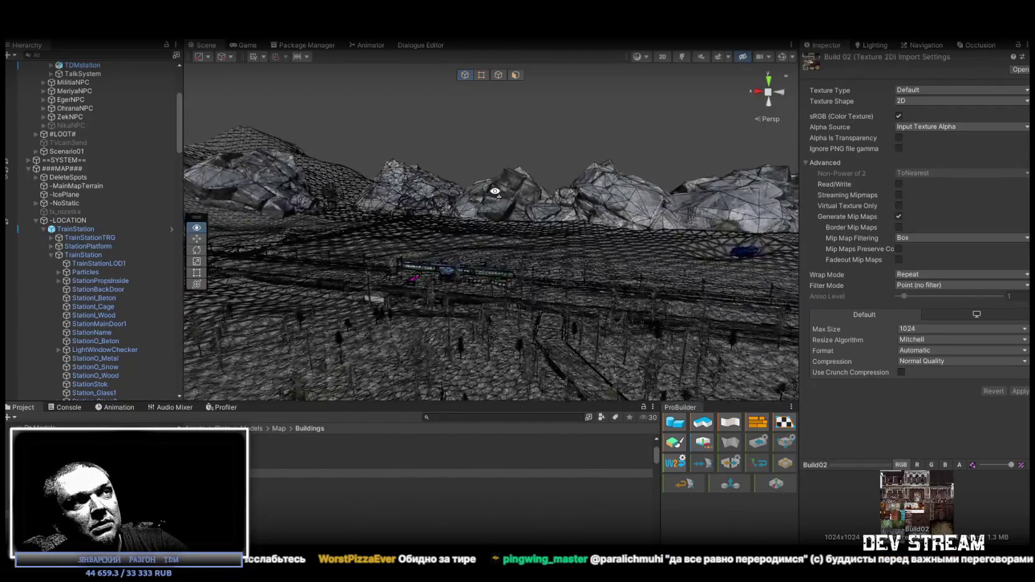
mouse_move(504, 188)
right_mouse_down()
mouse_move(509, 239)
mouse_move(742, 242)
mouse_move(459, 238)
right_mouse_up()
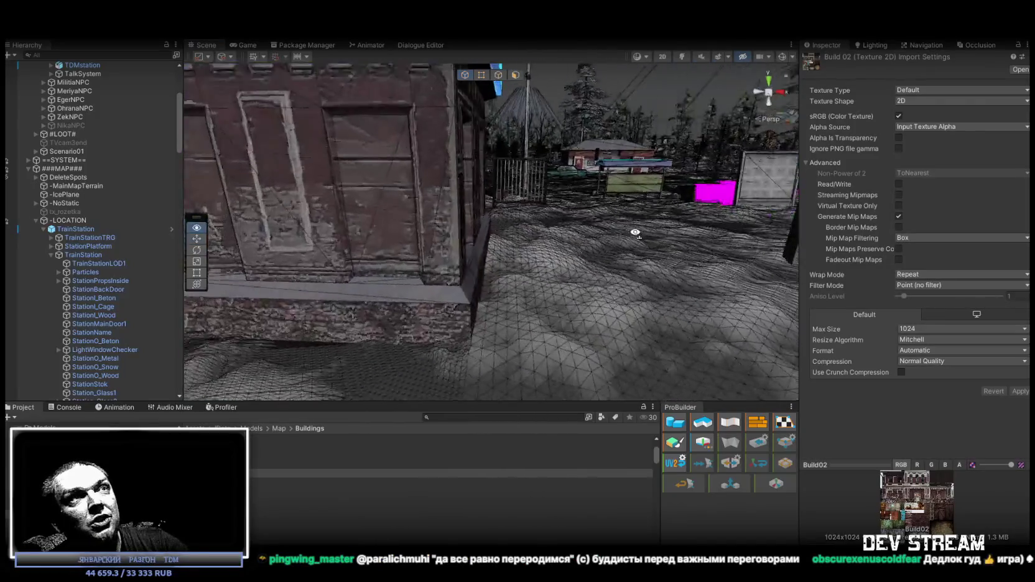
right_click_drag(459, 238, 595, 309)
mouse_move(663, 212)
right_mouse_down()
mouse_move(352, 218)
mouse_move(335, 275)
mouse_move(614, 265)
mouse_move(585, 219)
right_mouse_up()
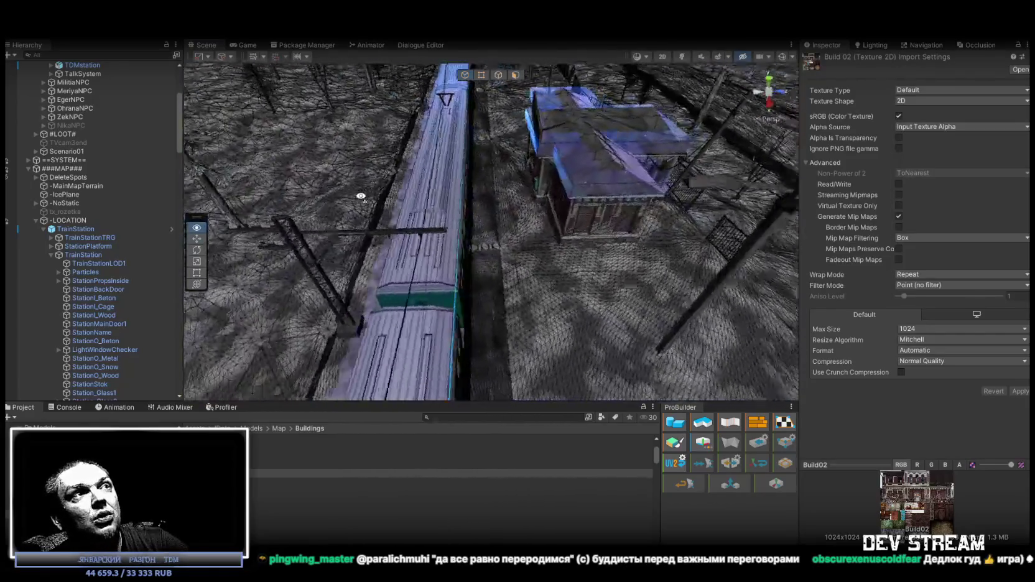
right_click_drag(585, 219, 474, 249)
mouse_move(506, 197)
right_mouse_down()
mouse_move(576, 155)
mouse_move(787, 245)
mouse_move(494, 238)
mouse_move(685, 207)
mouse_move(723, 187)
right_mouse_up()
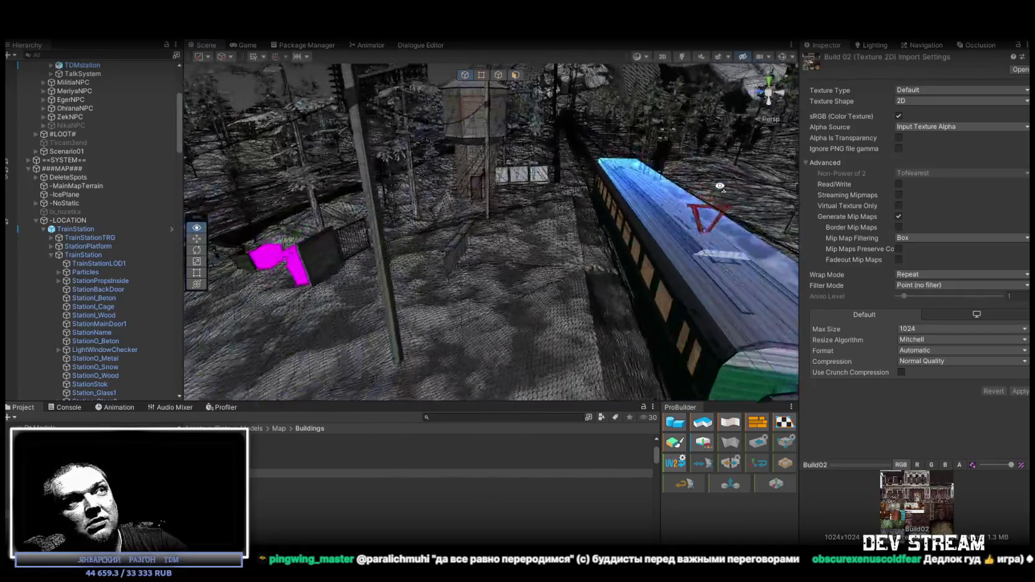
right_click_drag(723, 187, 608, 195)
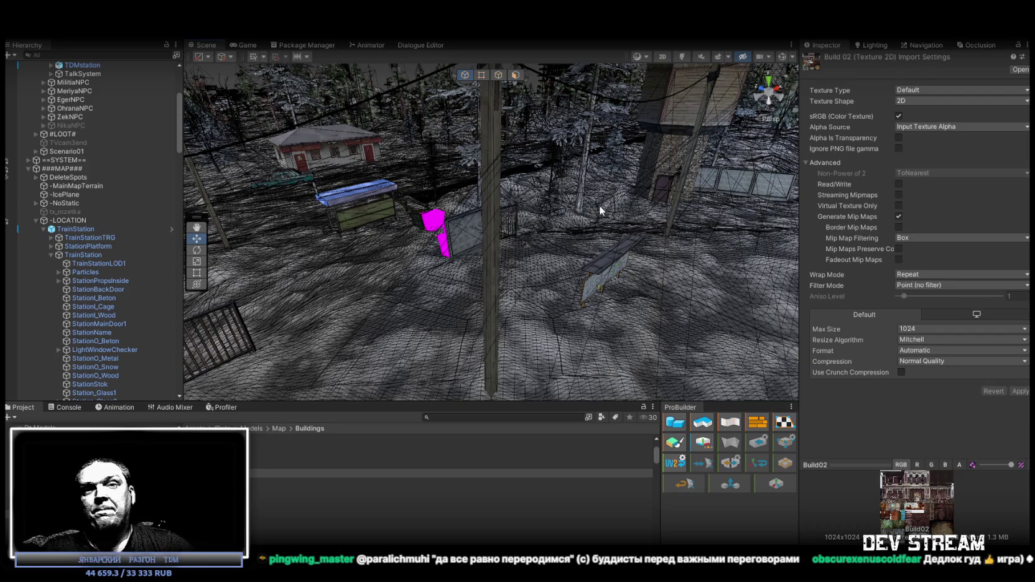
mouse_move(595, 206)
right_mouse_down()
mouse_move(578, 226)
mouse_move(311, 241)
mouse_move(555, 222)
mouse_move(554, 238)
mouse_move(537, 207)
right_mouse_up()
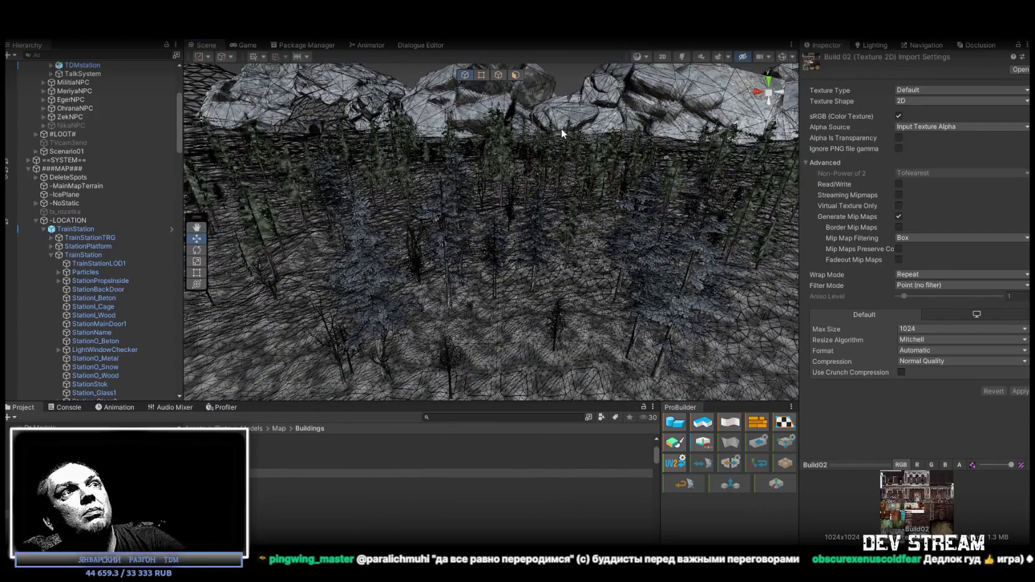
mouse_move(560, 133)
right_mouse_down()
mouse_move(557, 198)
mouse_move(603, 209)
mouse_move(803, 200)
mouse_move(791, 164)
right_mouse_up()
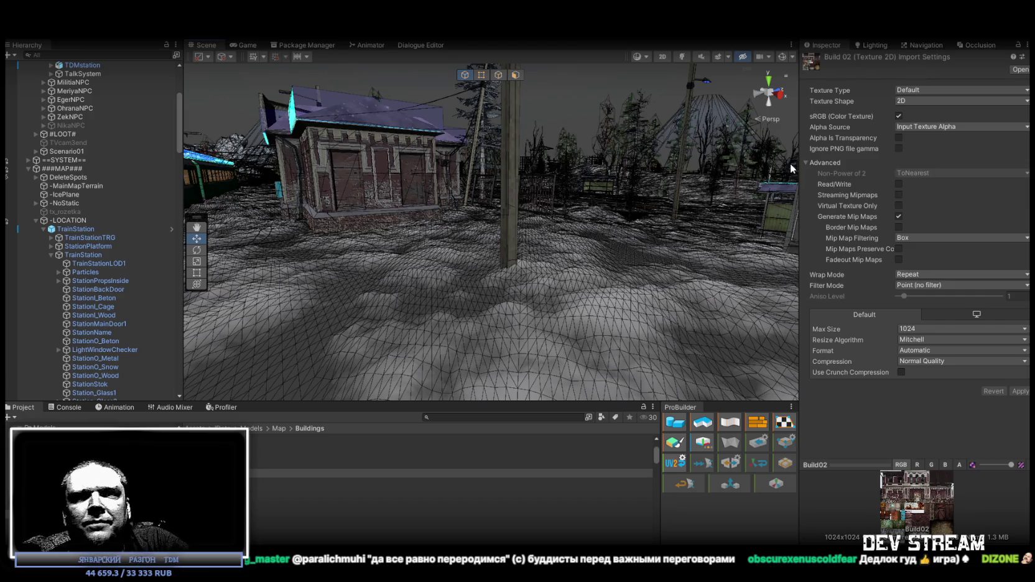
right_click_drag(796, 124, 746, 174)
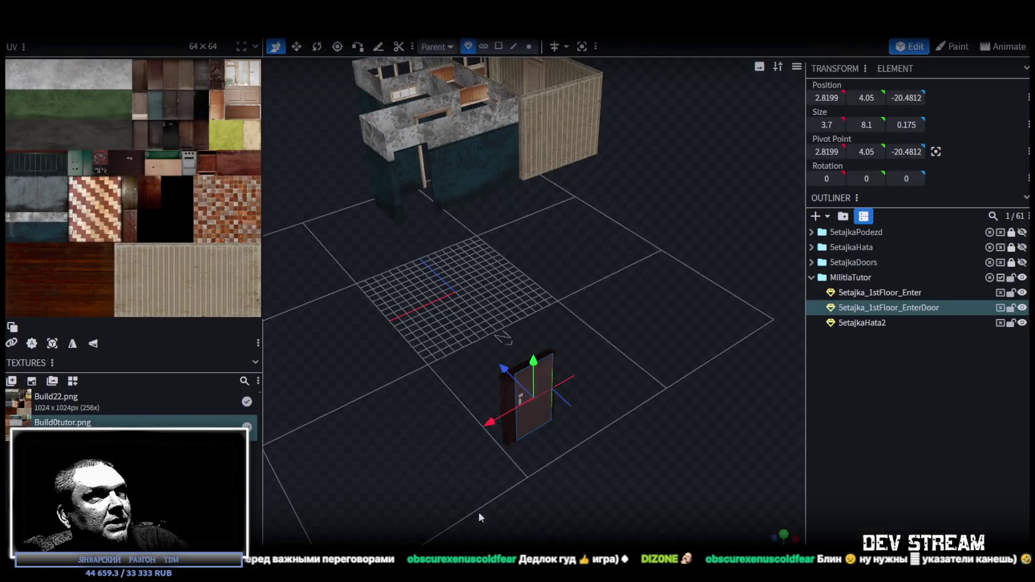
mouse_move(574, 408)
left_mouse_down()
mouse_move(595, 396)
mouse_move(549, 385)
mouse_move(546, 412)
mouse_move(552, 386)
mouse_move(527, 268)
mouse_move(597, 328)
mouse_move(511, 320)
mouse_move(560, 303)
mouse_move(555, 353)
mouse_move(535, 344)
mouse_move(579, 333)
left_mouse_up()
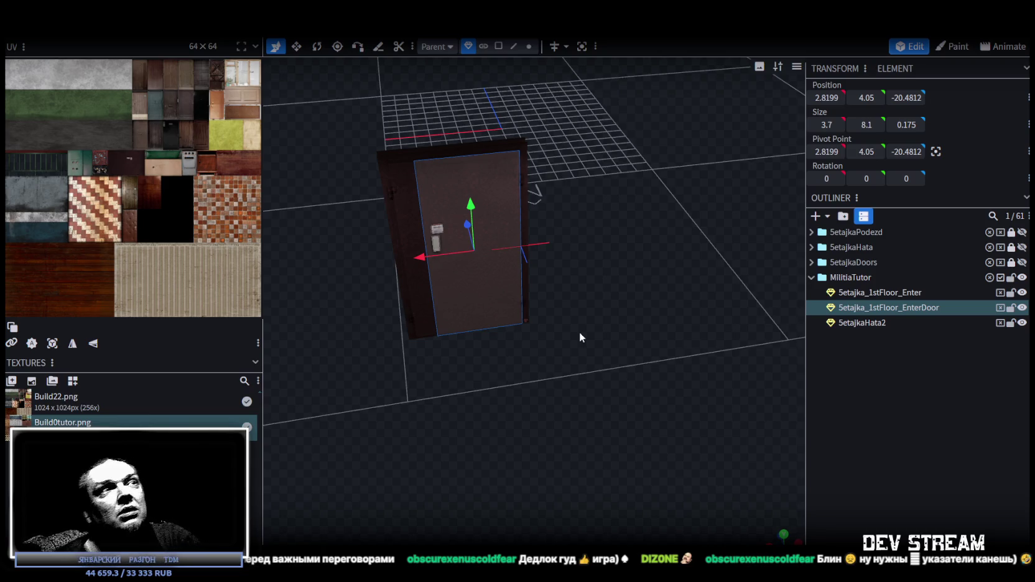
mouse_move(555, 325)
left_mouse_down()
mouse_move(635, 337)
mouse_move(493, 322)
mouse_move(479, 364)
mouse_move(540, 345)
mouse_move(633, 350)
mouse_move(534, 370)
mouse_move(598, 369)
mouse_move(594, 343)
left_mouse_up()
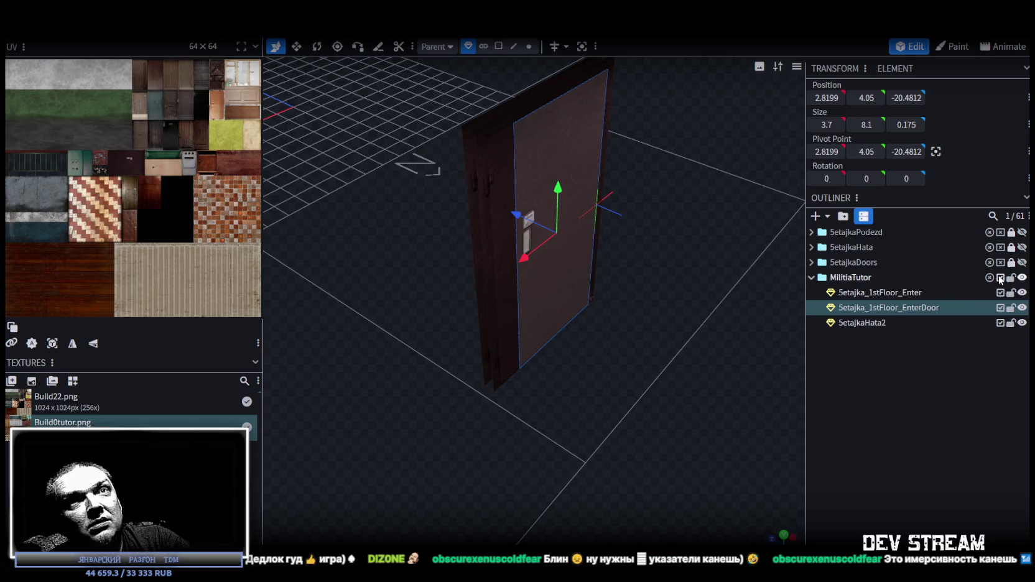
left_click(888, 294)
Step: Apply the concrete texture to all three MilitiaTutor elements
left_click(859, 321, "shift")
right_click(853, 329)
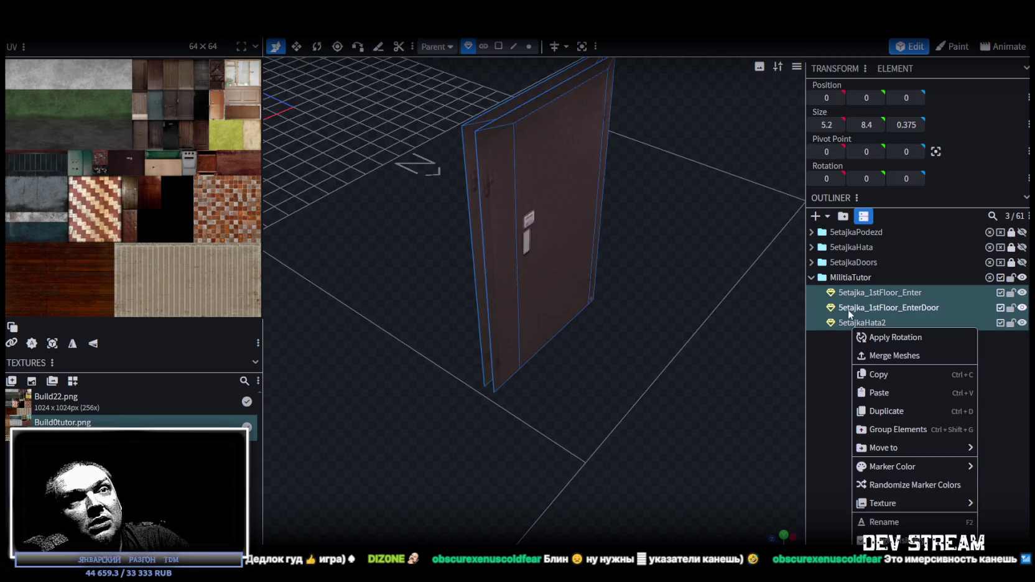
left_click(814, 538)
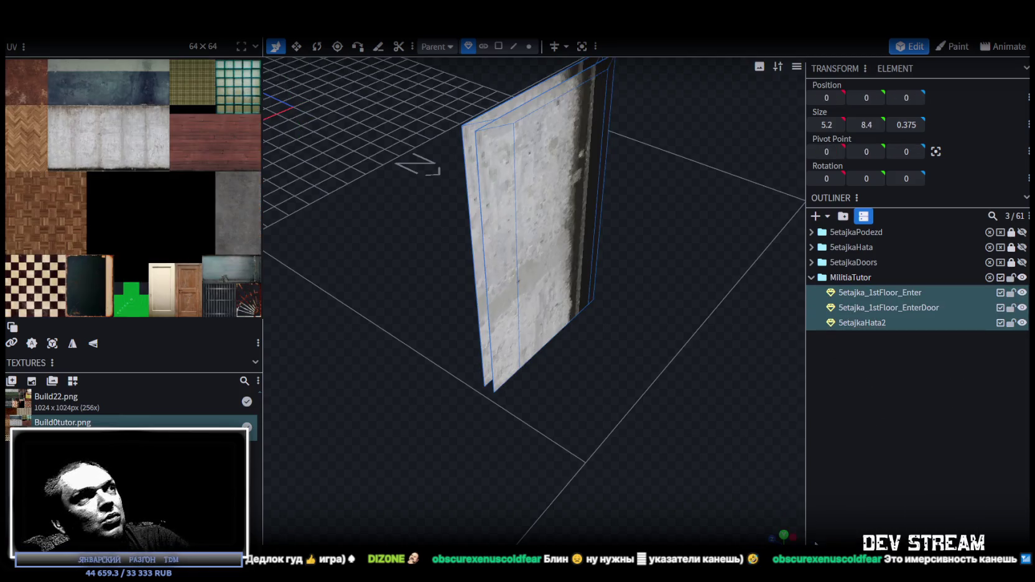
scroll(681, 359, "up", 3)
left_click_drag(627, 379, 646, 358)
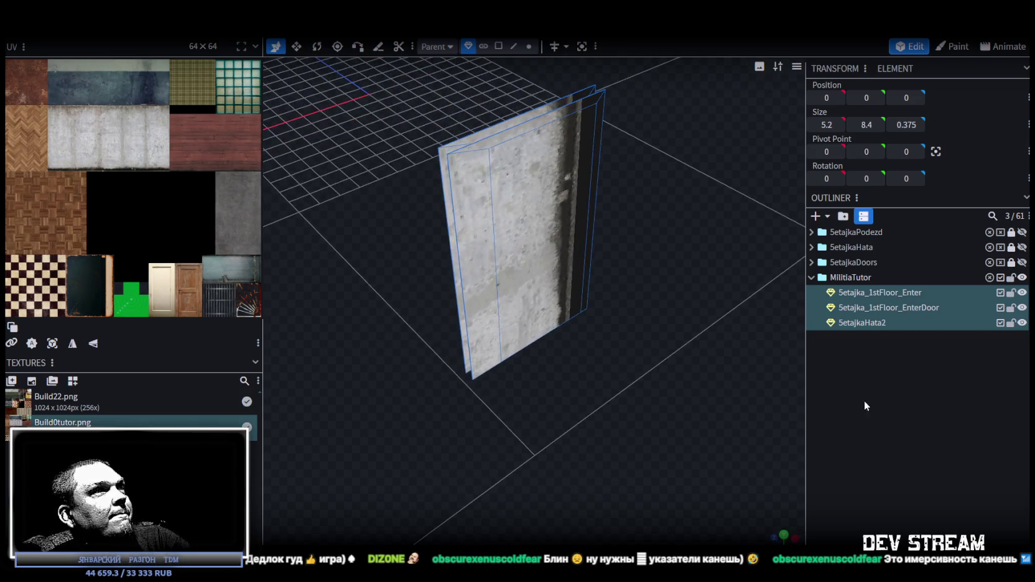
Step: Reselect the entrance pieces and then the SetajkaHata2 apartment, orbiting around it
left_click(961, 384)
left_click_drag(685, 311, 796, 313)
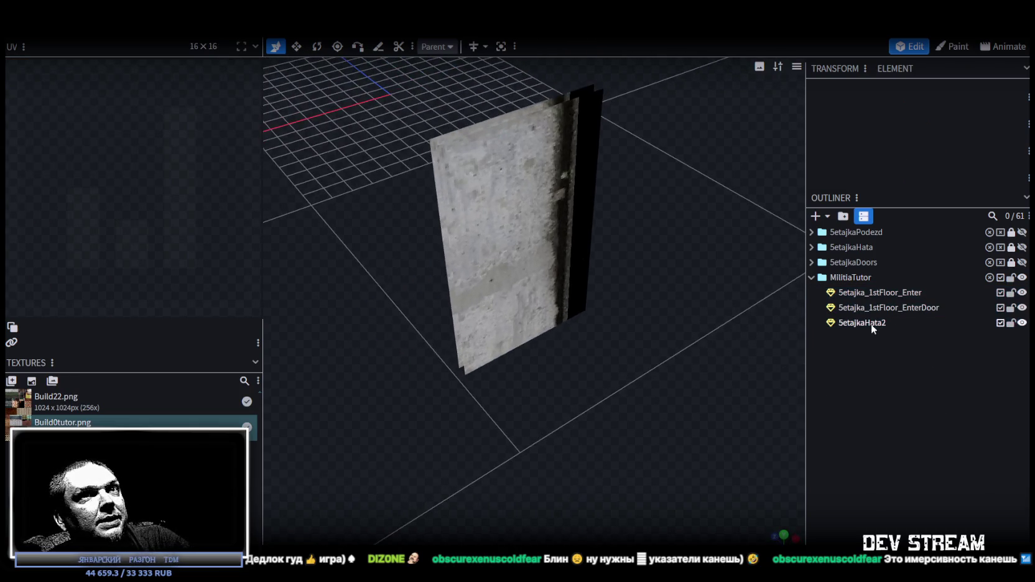
left_click(877, 307)
left_click(881, 293)
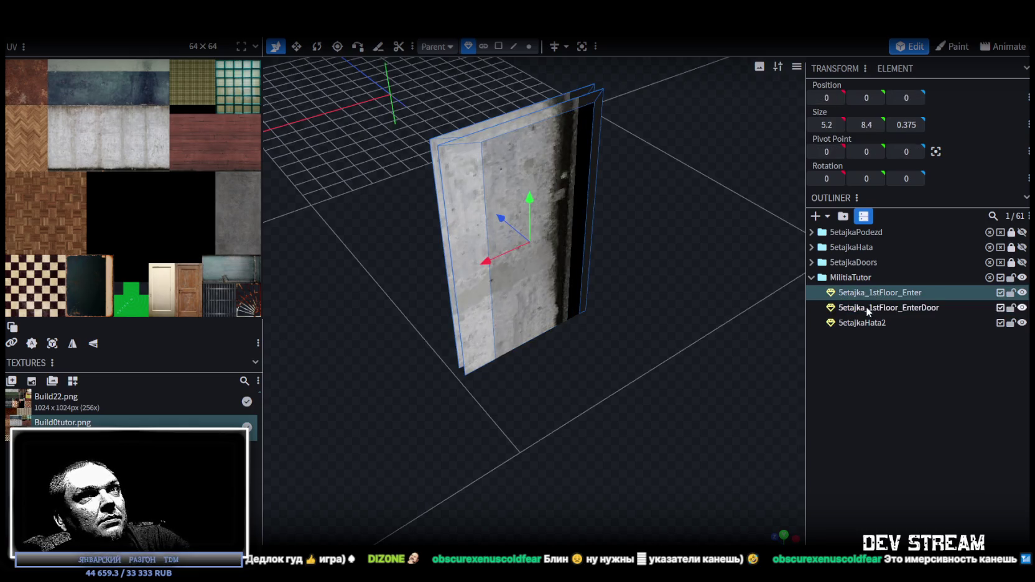
left_click(865, 307)
left_click(862, 323)
mouse_move(649, 371)
left_mouse_down()
mouse_move(585, 349)
mouse_move(692, 273)
mouse_move(669, 390)
mouse_move(606, 353)
mouse_move(656, 423)
mouse_move(601, 351)
mouse_move(613, 282)
mouse_move(565, 407)
mouse_move(626, 414)
mouse_move(569, 184)
left_mouse_up()
scroll(627, 414, "up", 3)
scroll(569, 185, "up", 2)
Step: Enable face selection mode, remove a stray duplicate of SetajkaHata2, and reselect the apartment
left_click(498, 47)
left_click_drag(649, 332, 746, 330)
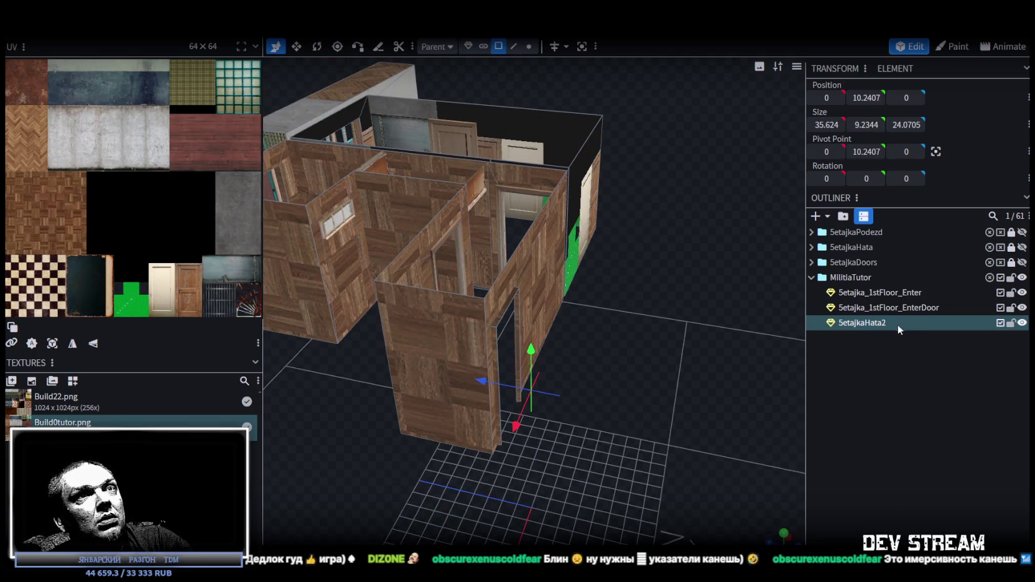
key("ctrl+d")
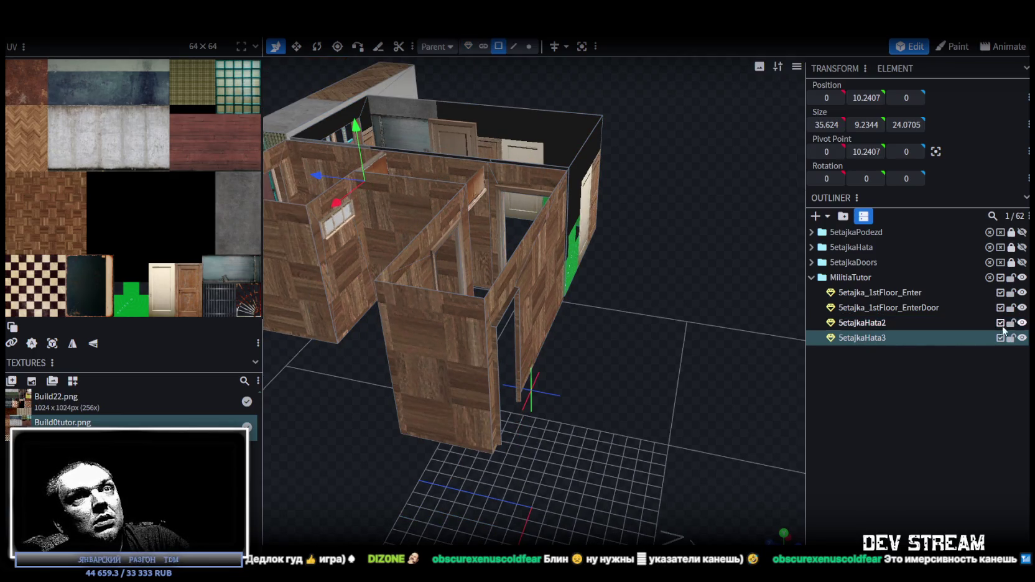
key("Delete")
mouse_move(790, 329)
left_mouse_down()
mouse_move(618, 352)
mouse_move(449, 285)
mouse_move(532, 38)
left_mouse_up()
left_click(450, 287)
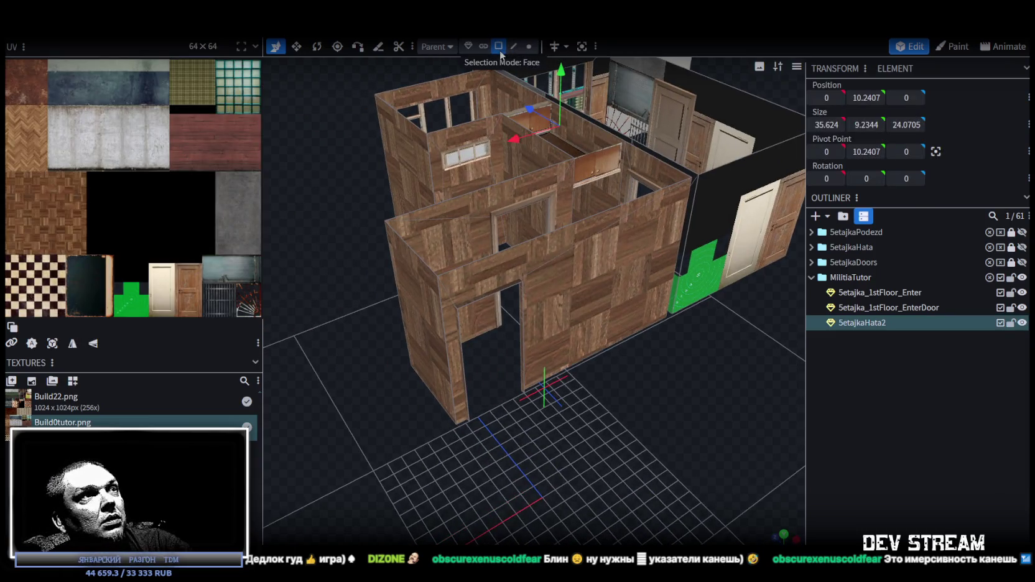
Step: Select the six front wall faces of SetajkaHata2 and copy-paste them
left_click(464, 282)
left_click(584, 275)
left_click_drag(520, 338, 646, 440)
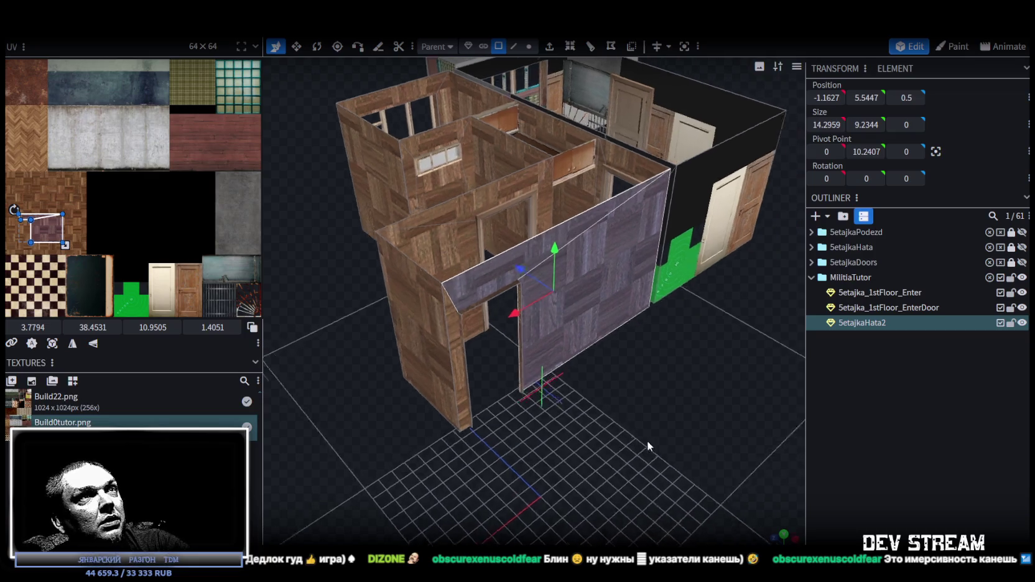
scroll(647, 440, "up", 3)
mouse_move(465, 368)
left_mouse_down()
mouse_move(424, 349)
mouse_move(538, 379)
mouse_move(433, 375)
mouse_move(498, 409)
mouse_move(567, 402)
mouse_move(595, 341)
mouse_move(633, 429)
left_mouse_up()
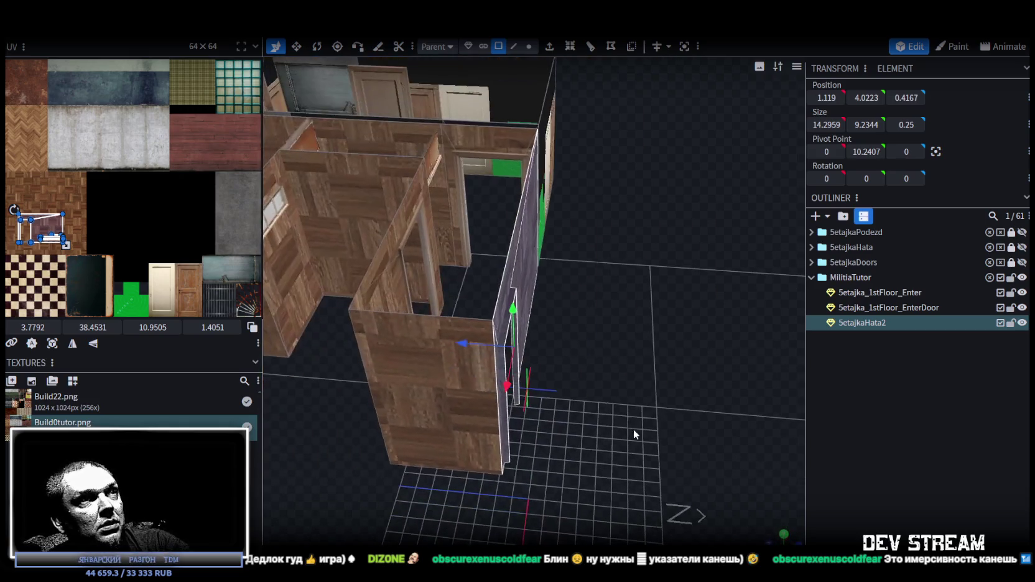
left_click_drag(542, 274, 593, 307)
right_click(577, 306)
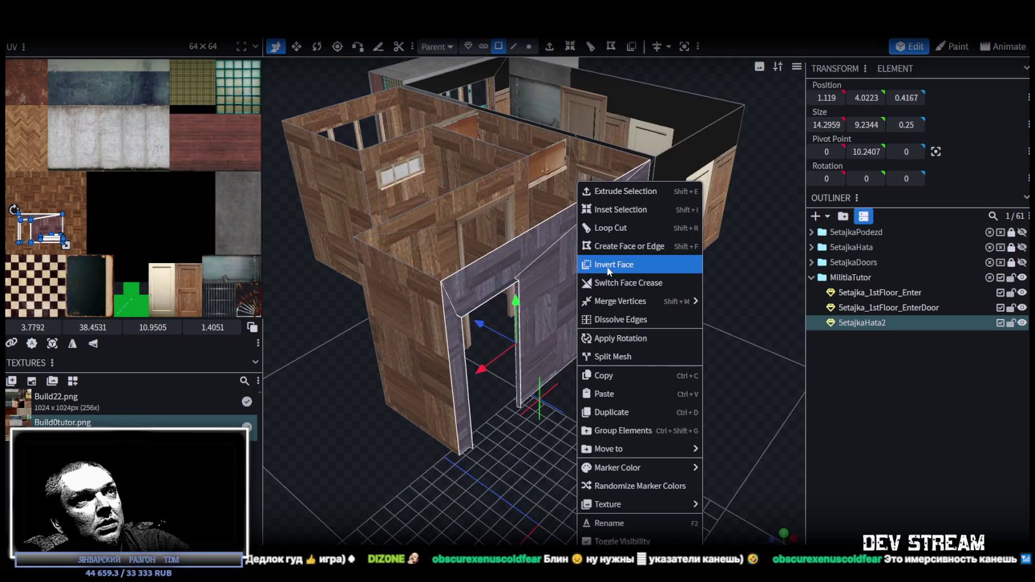
left_click(622, 374)
right_click(607, 336)
left_click(627, 406)
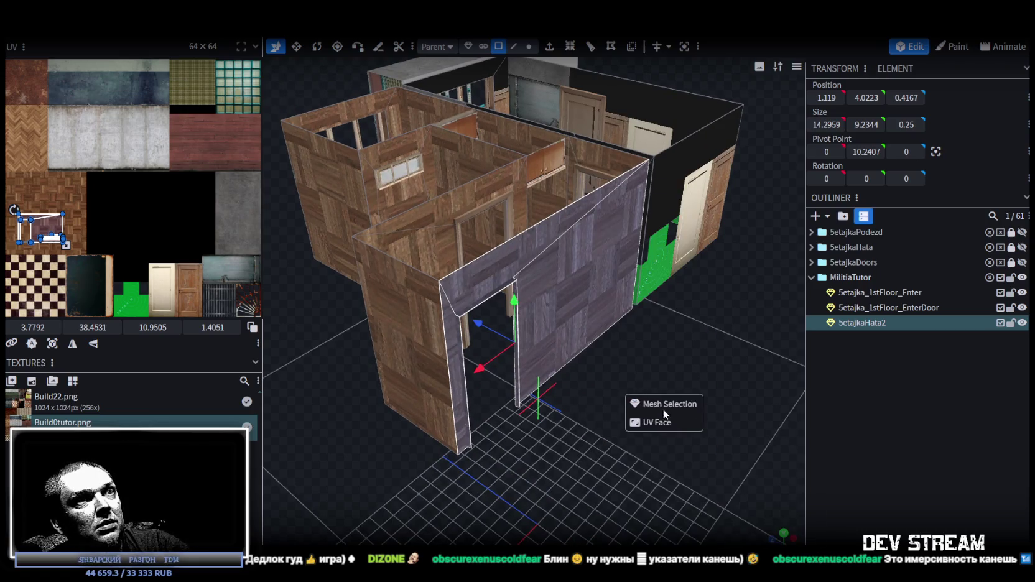
left_click(663, 404)
Step: Split the selected wall faces into their own mesh, then lock and hide SetajkaHata2
right_click(573, 303)
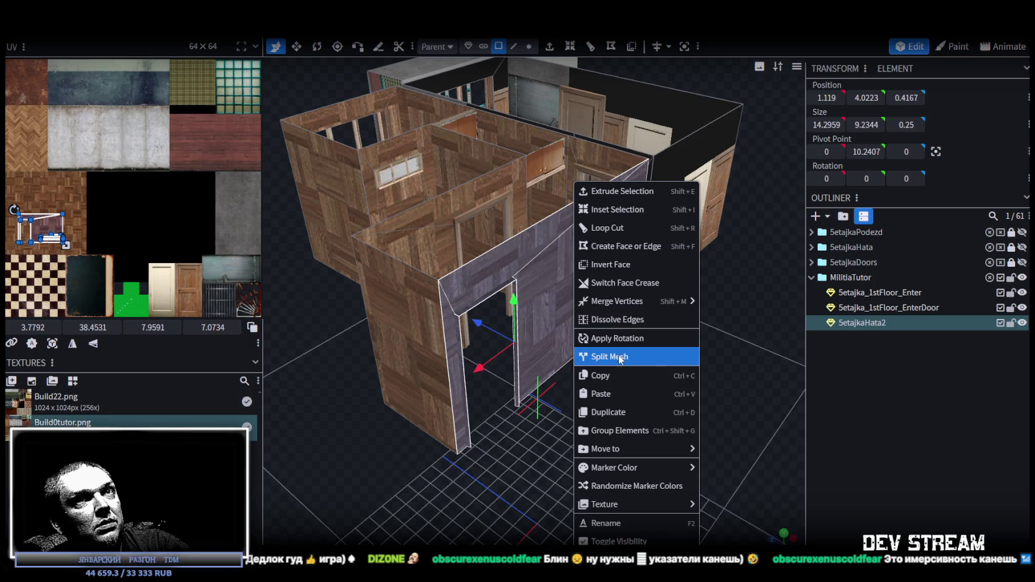
left_click(618, 354)
left_click(1010, 323)
left_click(1021, 323)
mouse_move(576, 380)
left_mouse_down()
mouse_move(598, 417)
mouse_move(623, 407)
left_mouse_up()
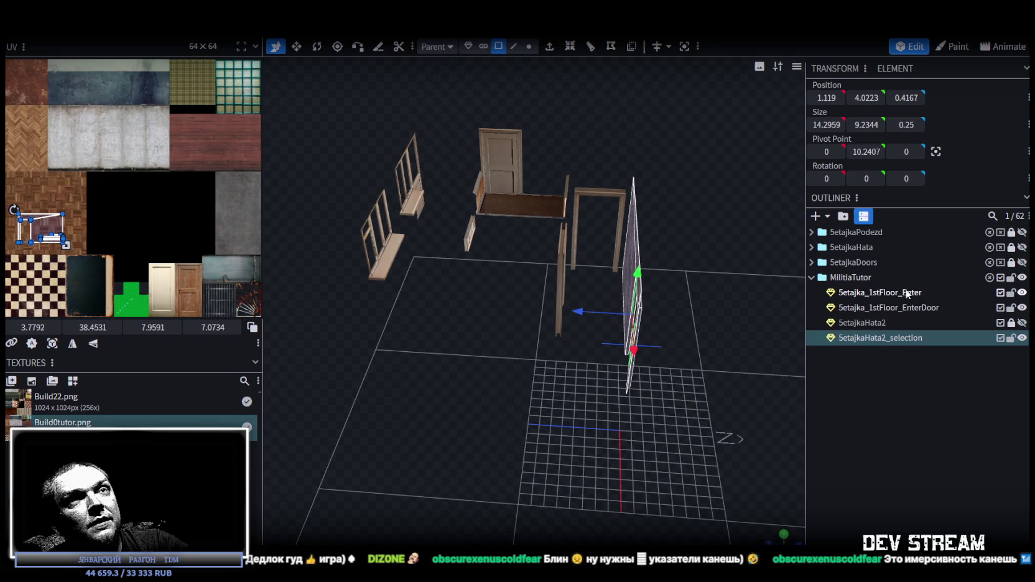
Step: Keep SetajkaPodezd hidden and hide the SetajkaHata group's geometry
left_click(1021, 232)
left_click(1022, 232)
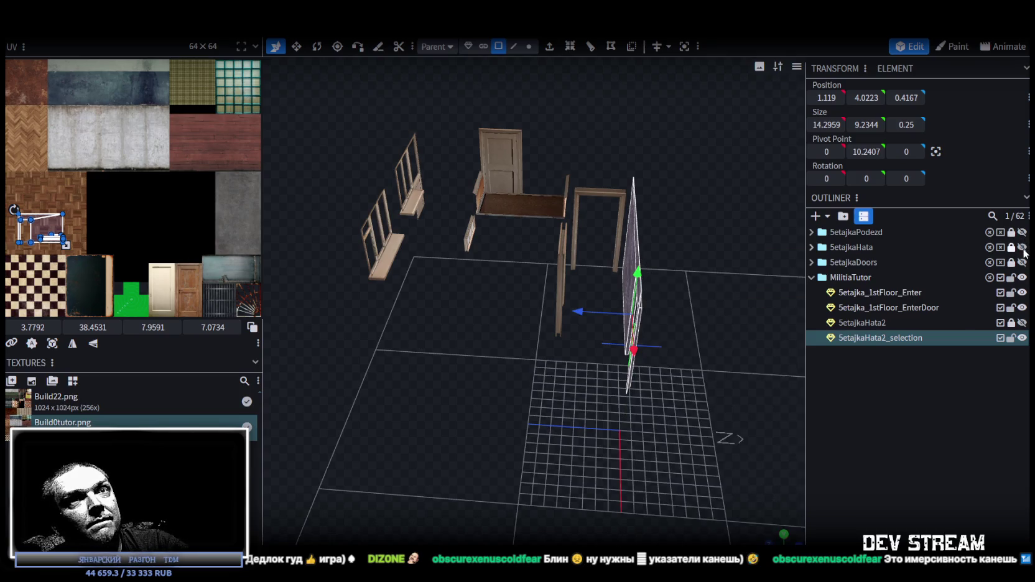
left_click(1021, 247)
Step: Orbit around the 14.2959 × 9.2344 × 0.25 split-off wall beside the entrance door
mouse_move(570, 384)
left_mouse_down()
mouse_move(687, 388)
mouse_move(637, 303)
mouse_move(651, 309)
left_mouse_up()
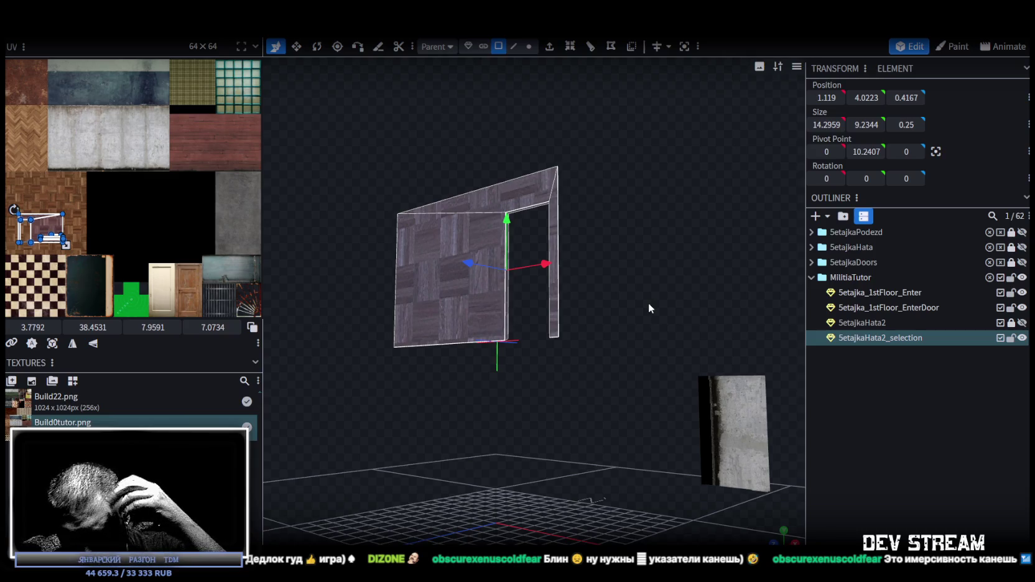
mouse_move(649, 304)
left_mouse_down()
mouse_move(746, 376)
mouse_move(636, 388)
mouse_move(622, 376)
mouse_move(635, 385)
mouse_move(536, 102)
left_mouse_up()
mouse_move(597, 232)
left_mouse_down()
mouse_move(552, 210)
mouse_move(578, 222)
left_mouse_up()
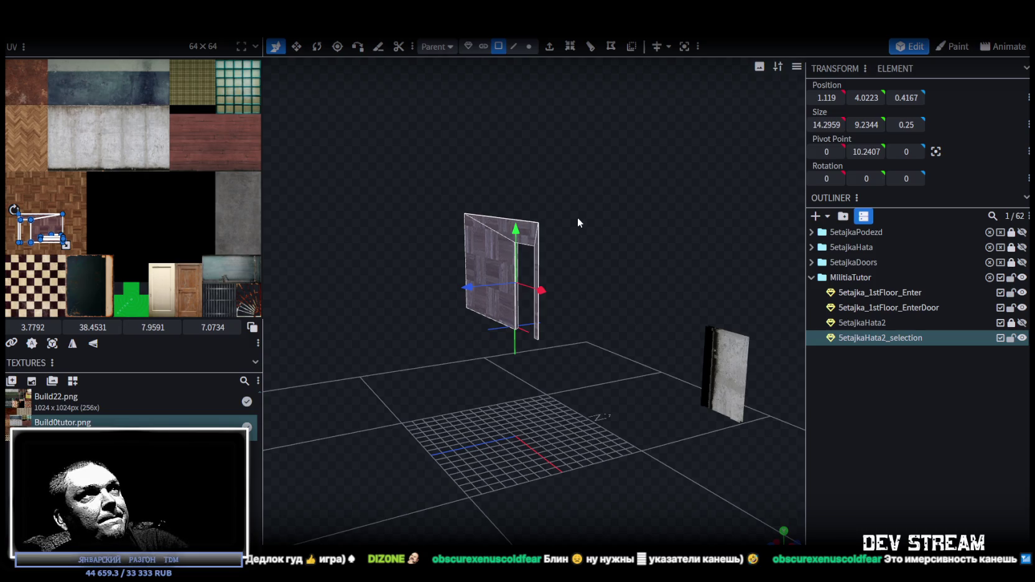
mouse_move(577, 222)
left_mouse_down()
mouse_move(527, 230)
mouse_move(589, 225)
left_mouse_up()
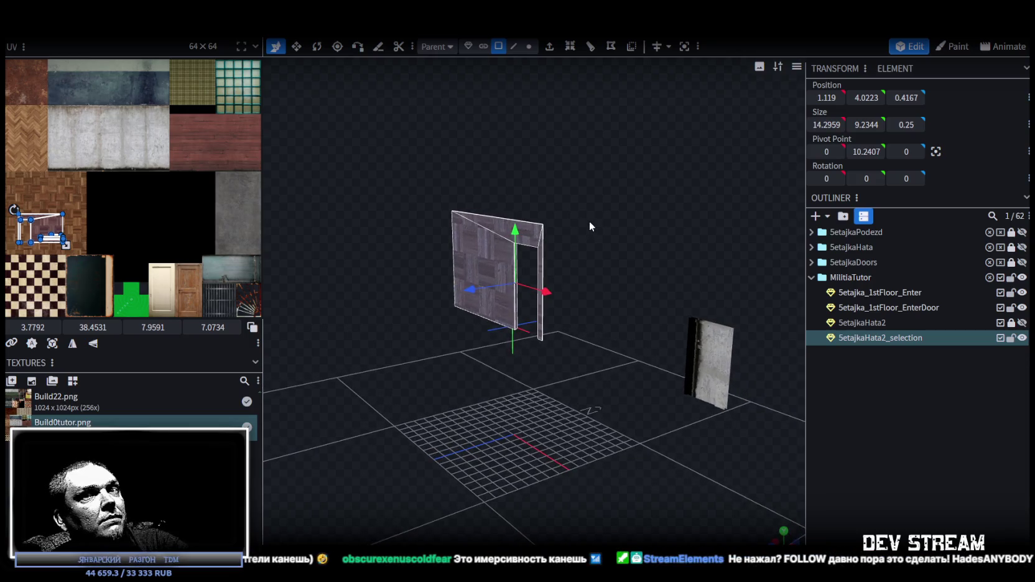
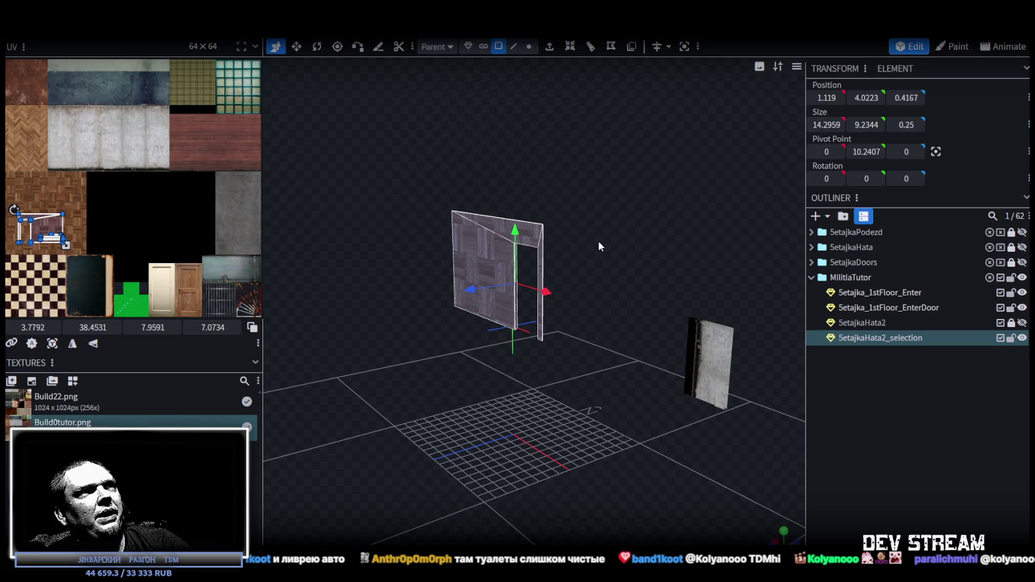
Step: Orbit around the doorway and select the thin door-jamb pieces
scroll(598, 240, "up", 2)
scroll(489, 483, "up", 1)
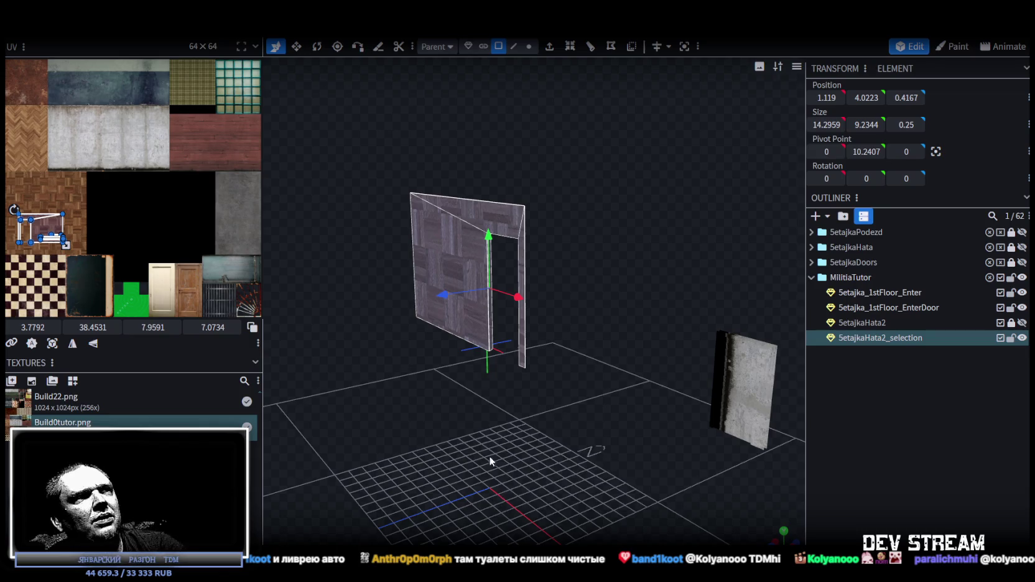
left_click_drag(489, 461, 540, 478)
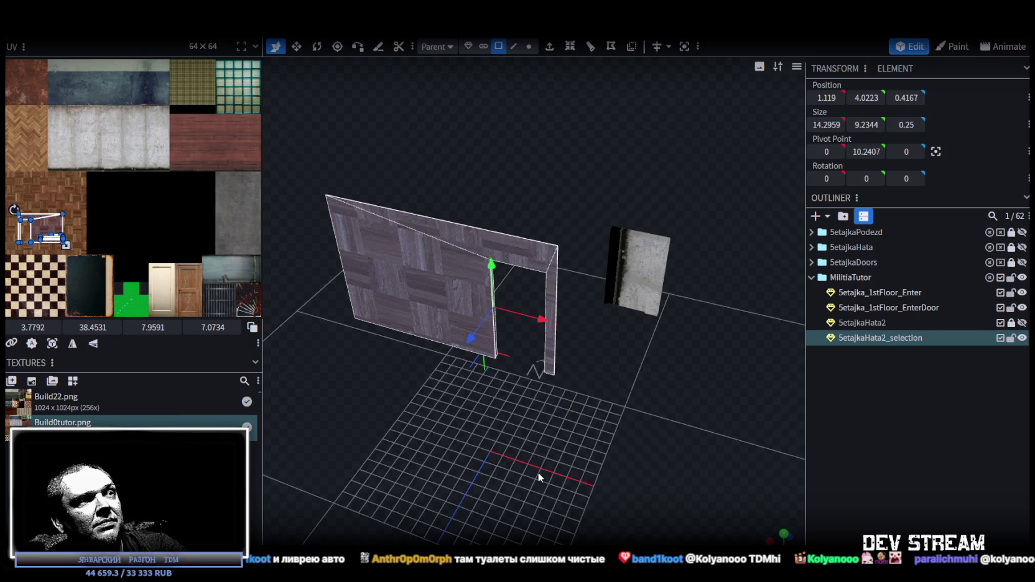
mouse_move(580, 437)
left_mouse_down()
mouse_move(631, 408)
mouse_move(502, 390)
mouse_move(521, 377)
left_mouse_up()
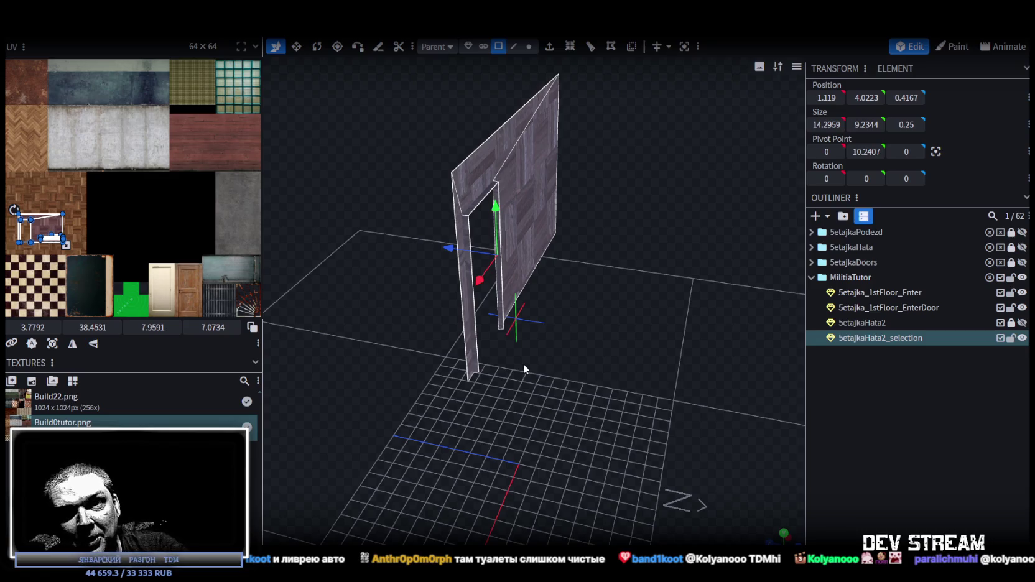
mouse_move(573, 313)
left_mouse_down()
mouse_move(608, 257)
mouse_move(589, 288)
mouse_move(691, 252)
left_mouse_up()
mouse_move(627, 239)
left_mouse_down()
mouse_move(502, 238)
mouse_move(495, 269)
mouse_move(546, 283)
mouse_move(501, 265)
mouse_move(466, 266)
left_mouse_up()
left_click(410, 278)
left_click(433, 252)
Step: Shift the door-jamb strip along X to 4.3999, then orbit to check its placement
mouse_move(465, 288)
left_mouse_down()
mouse_move(573, 330)
mouse_move(606, 312)
mouse_move(624, 280)
mouse_move(580, 260)
left_mouse_up()
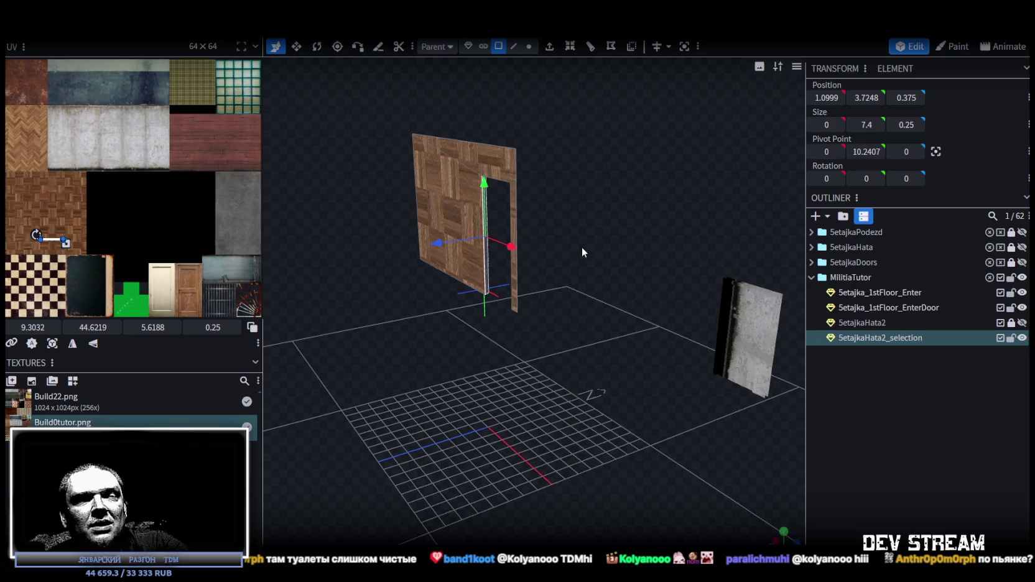
mouse_move(582, 247)
left_mouse_down()
mouse_move(506, 287)
mouse_move(535, 354)
left_mouse_up()
scroll(492, 295, "up", 3)
key("ctrl+z")
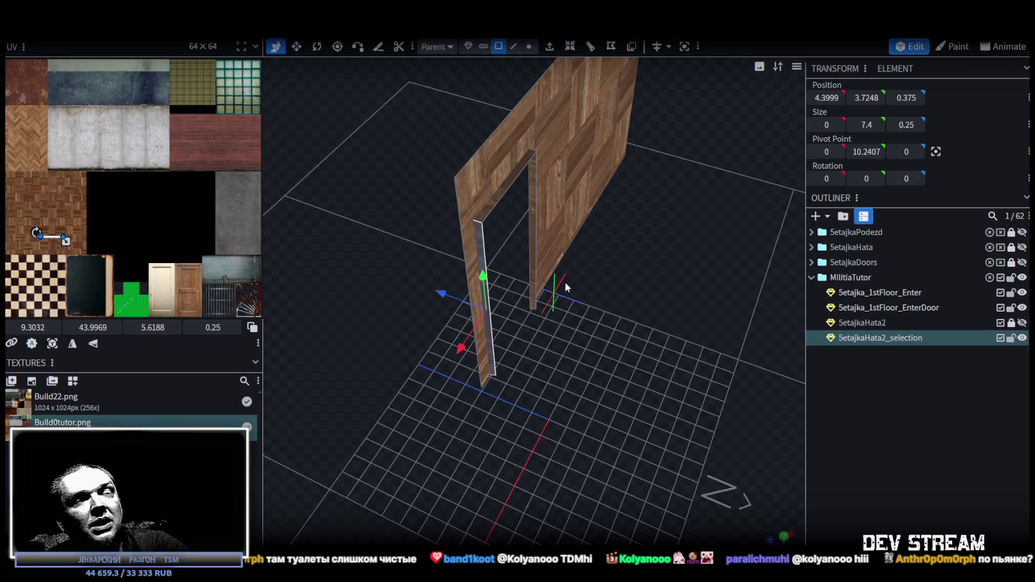
mouse_move(651, 306)
left_mouse_down()
mouse_move(640, 296)
mouse_move(651, 277)
mouse_move(503, 320)
mouse_move(396, 299)
left_mouse_up()
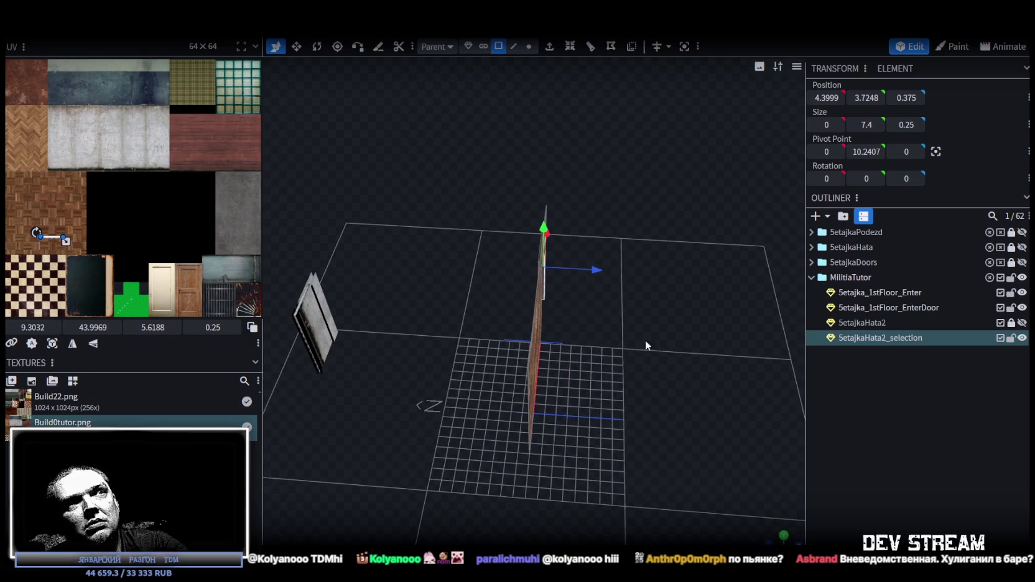
mouse_move(455, 320)
left_mouse_down()
mouse_move(737, 313)
mouse_move(740, 302)
left_mouse_up()
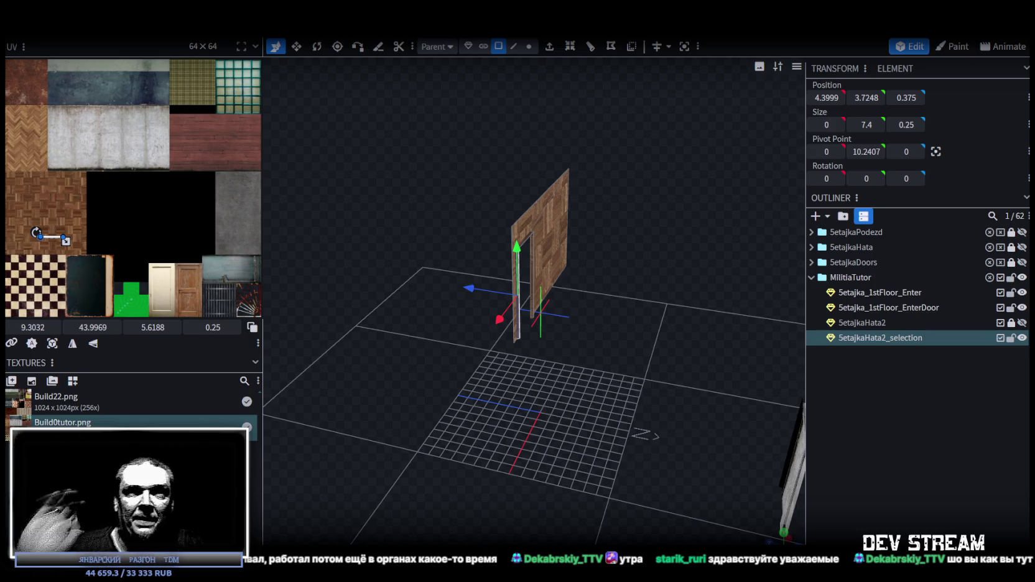
Step: In Vertex mode, select the door's bottom corner vertex and center the pivot on it
mouse_move(613, 386)
left_mouse_down()
mouse_move(568, 319)
mouse_move(528, 314)
mouse_move(580, 317)
mouse_move(592, 302)
mouse_move(577, 311)
left_mouse_up()
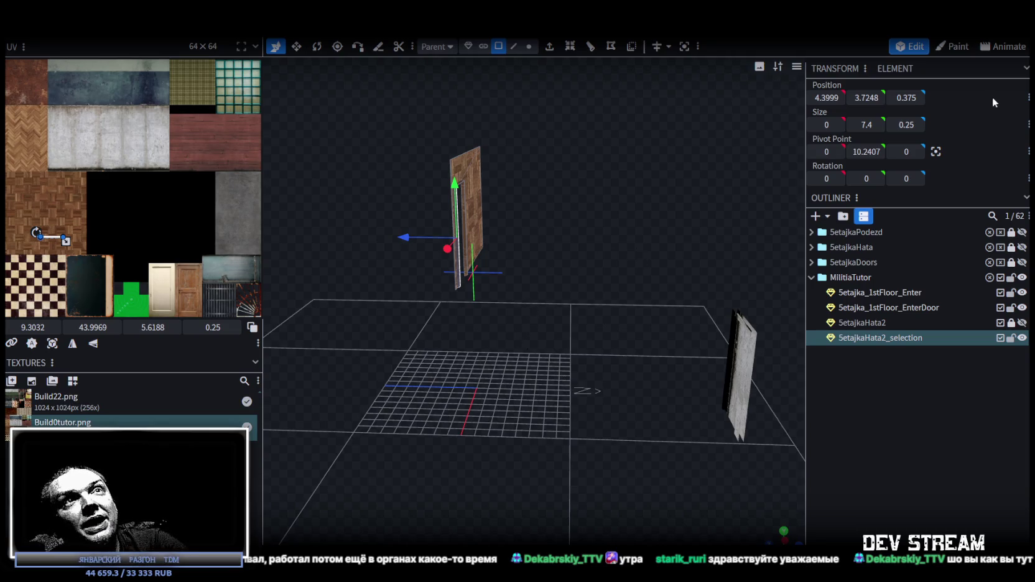
left_click(829, 99)
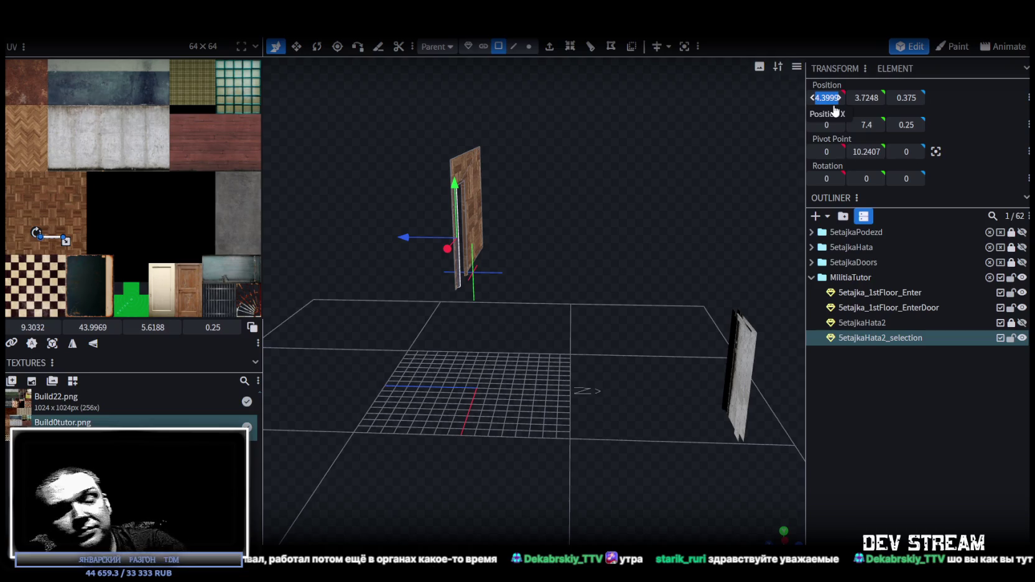
mouse_move(541, 323)
left_mouse_down()
mouse_move(522, 304)
mouse_move(623, 292)
mouse_move(627, 329)
left_mouse_up()
scroll(626, 329, "up", 2)
left_click(529, 48)
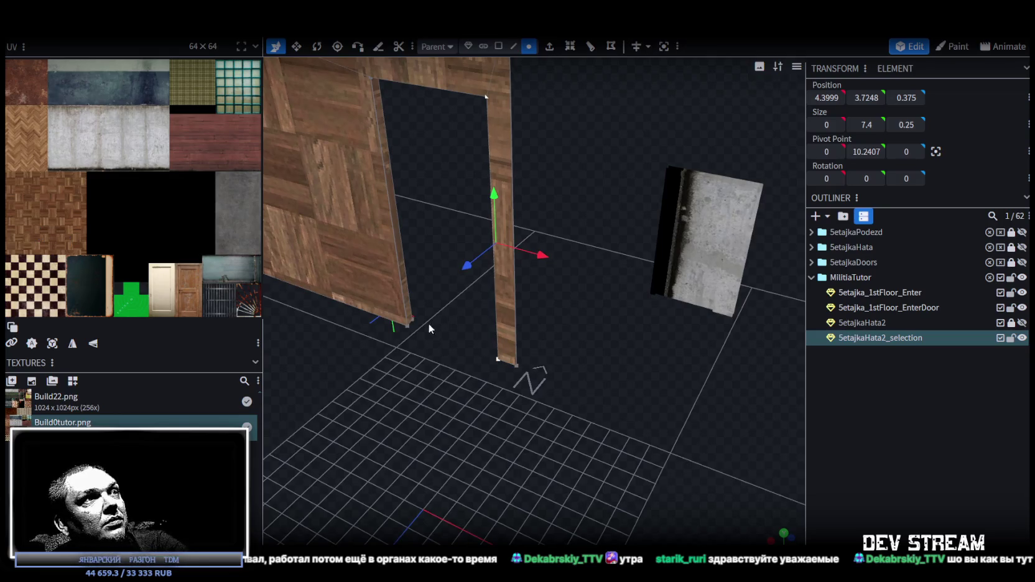
left_click(408, 326)
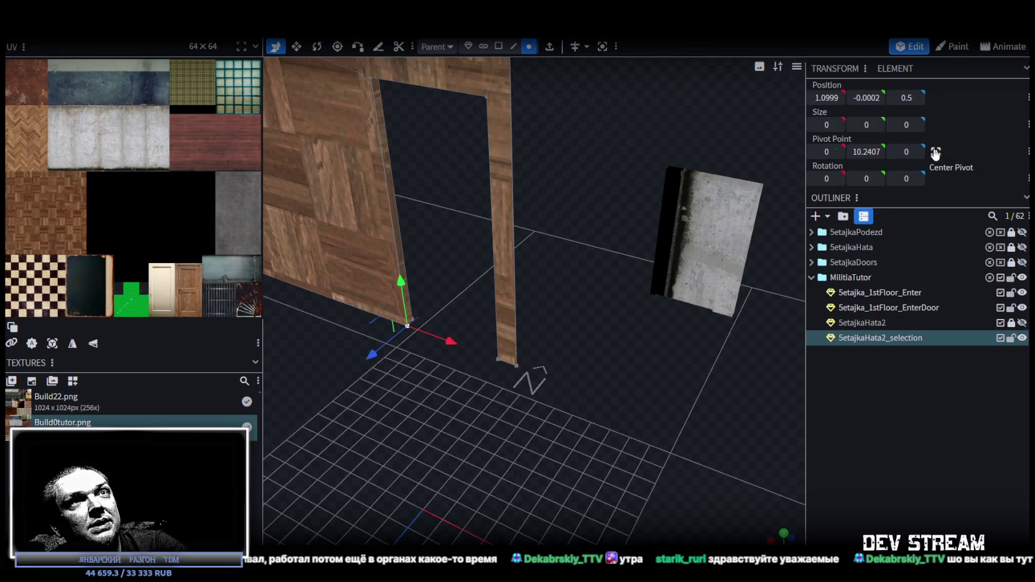
left_click(936, 152)
scroll(623, 196, "down", 5)
scroll(715, 111, "down", 3)
Step: In Object mode, set the wall's Position X, Y and Z to 0, 0, 0
left_click(825, 98)
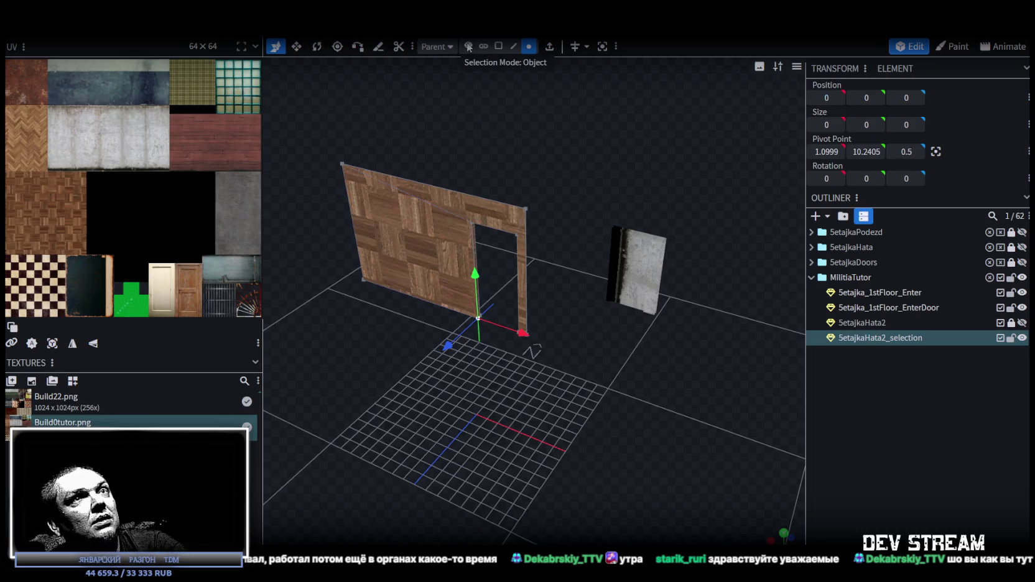
left_click(468, 47)
left_click(827, 98)
type("0")
key("Tab")
type("0")
key("Tab")
type("0")
key("Return")
mouse_move(689, 177)
left_mouse_down()
mouse_move(424, 152)
mouse_move(515, 158)
mouse_move(532, 138)
mouse_move(409, 156)
mouse_move(566, 176)
mouse_move(577, 157)
left_mouse_up()
Step: Switch to Face mode, select the wall's large front face and zoom toward the doorway
left_click(498, 46)
left_click(425, 356)
left_click(551, 393)
mouse_move(582, 400)
left_mouse_down()
mouse_move(396, 417)
mouse_move(459, 418)
left_mouse_up()
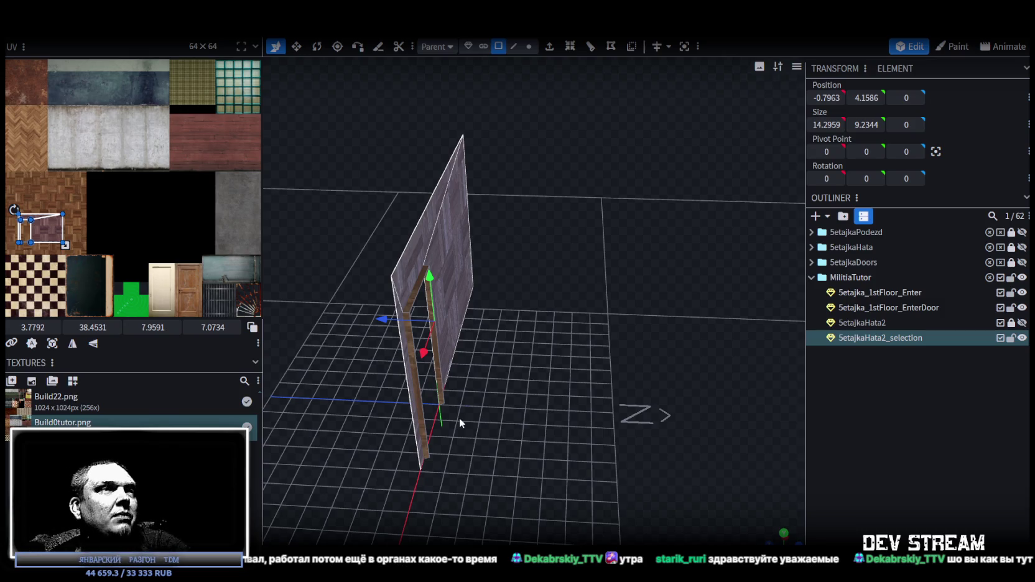
mouse_move(490, 347)
left_mouse_down()
mouse_move(587, 347)
mouse_move(427, 360)
mouse_move(308, 344)
mouse_move(434, 387)
mouse_move(398, 394)
mouse_move(596, 384)
mouse_move(481, 490)
mouse_move(513, 427)
mouse_move(570, 418)
mouse_move(550, 432)
left_mouse_up()
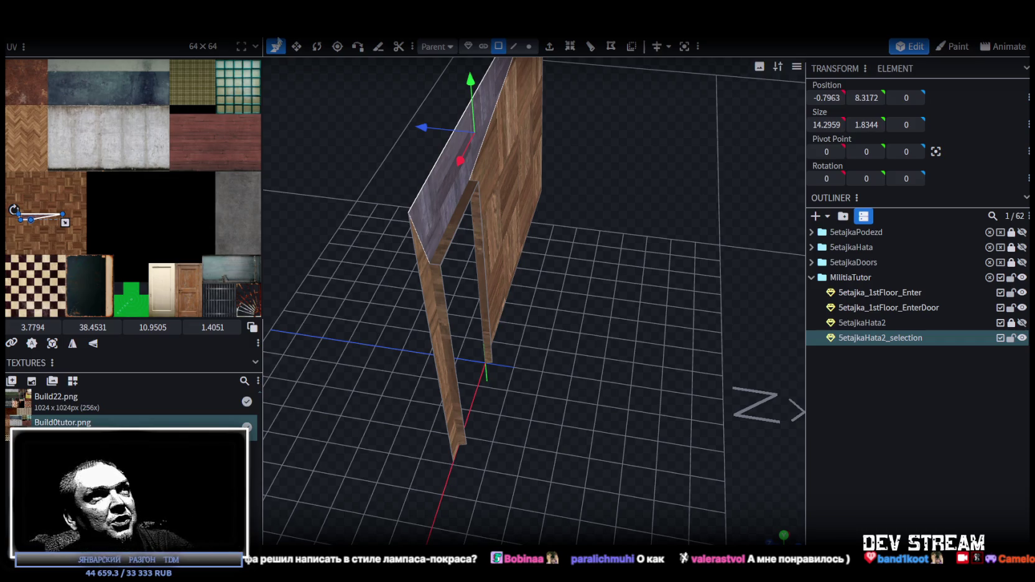
Step: Select both vertical door-frame edges and push them back along Z to -0.5
left_click(512, 49)
left_click_drag(447, 223, 408, 246)
left_click(394, 264)
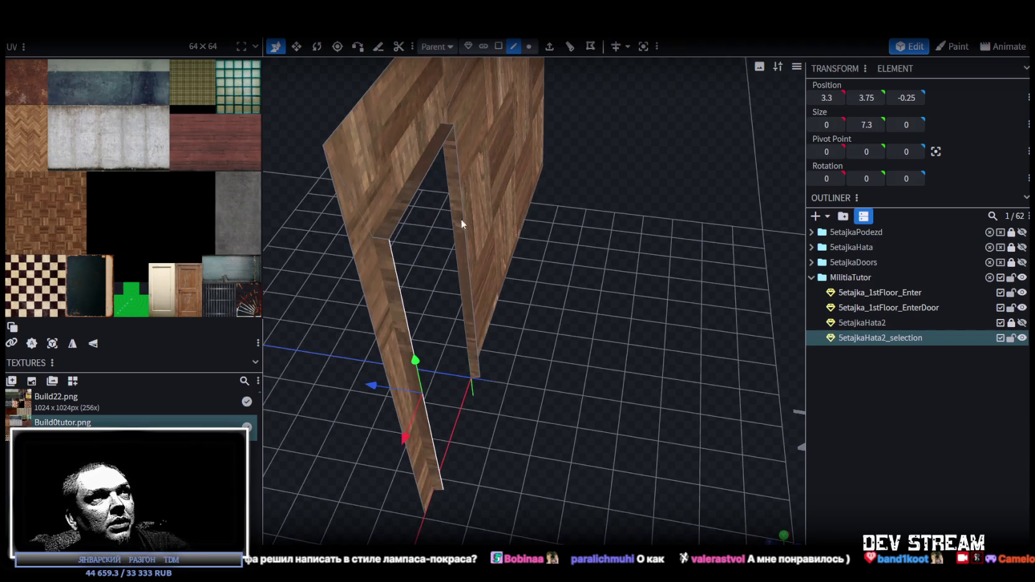
left_click(458, 181, "shift")
mouse_move(400, 320)
left_mouse_down()
mouse_move(597, 321)
mouse_move(445, 314)
mouse_move(562, 358)
mouse_move(599, 333)
mouse_move(607, 211)
left_mouse_up()
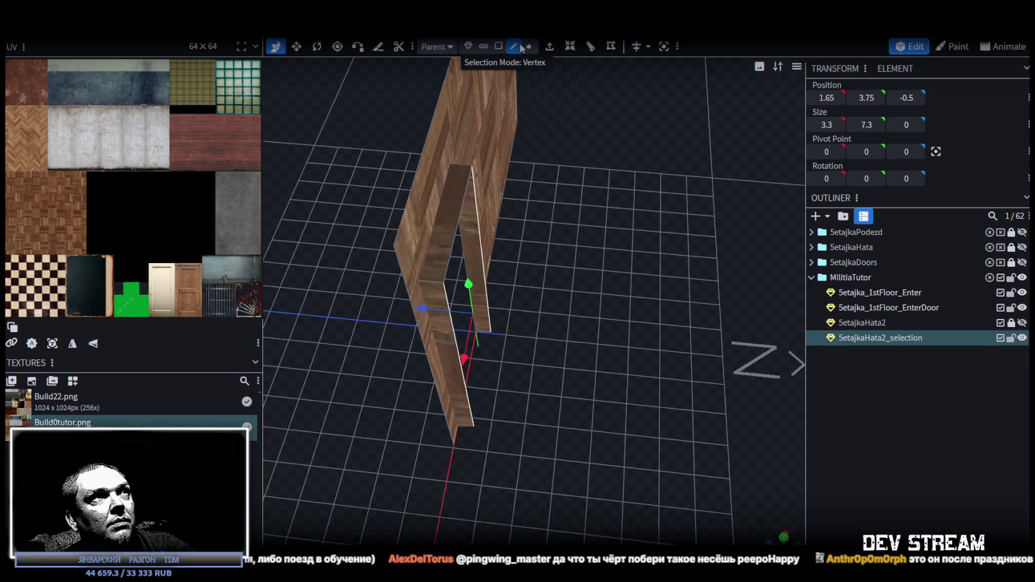
Step: Select one door-frame edge and extrude it outwards by 1 as a reveal face
left_click(478, 225)
mouse_move(480, 225)
left_mouse_down()
mouse_move(616, 284)
mouse_move(527, 264)
mouse_move(593, 280)
mouse_move(626, 341)
mouse_move(705, 288)
mouse_move(655, 279)
mouse_move(595, 300)
mouse_move(560, 154)
left_mouse_up()
scroll(625, 342, "down", 3)
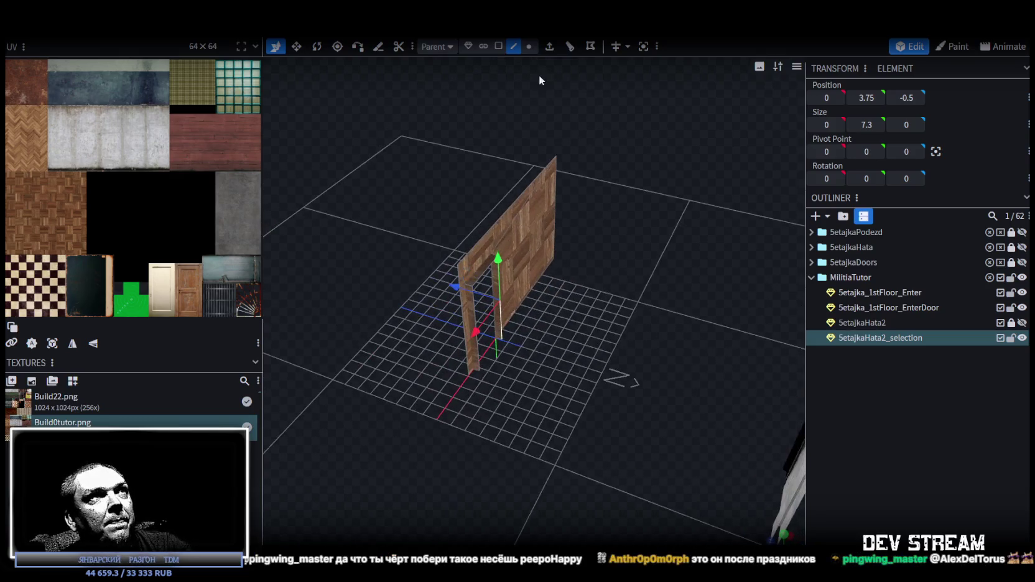
left_click(549, 47)
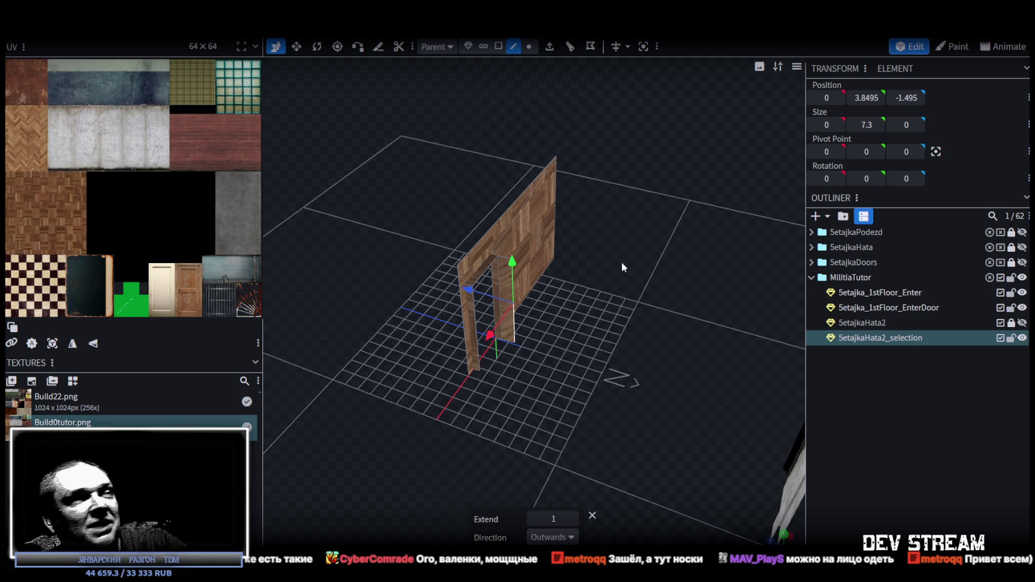
mouse_move(564, 182)
left_mouse_down()
mouse_move(616, 314)
mouse_move(442, 319)
mouse_move(516, 361)
mouse_move(576, 379)
mouse_move(748, 269)
mouse_move(676, 349)
mouse_move(620, 254)
left_mouse_up()
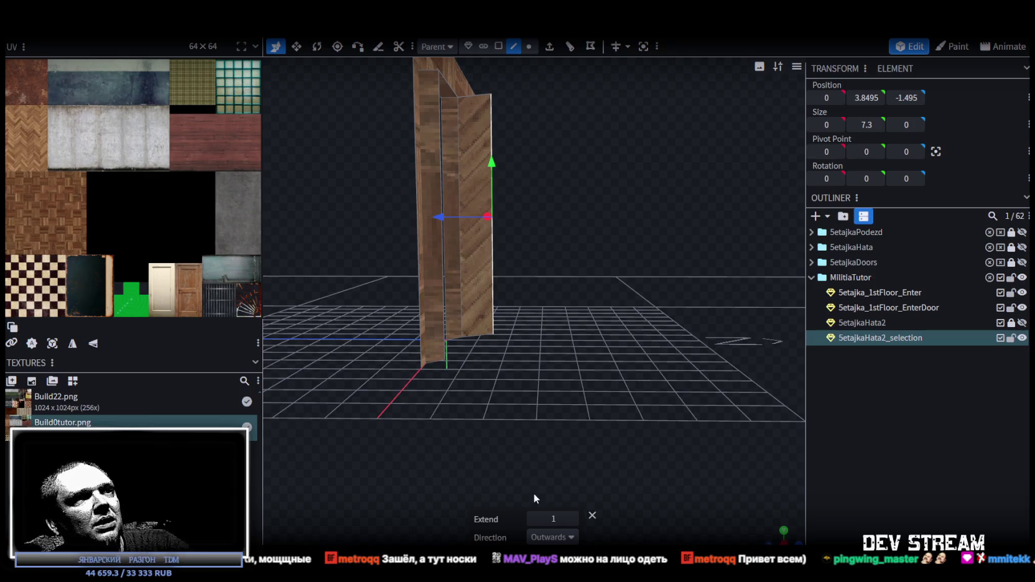
Step: Set the reveal's extrude direction to Z-
left_click(571, 538)
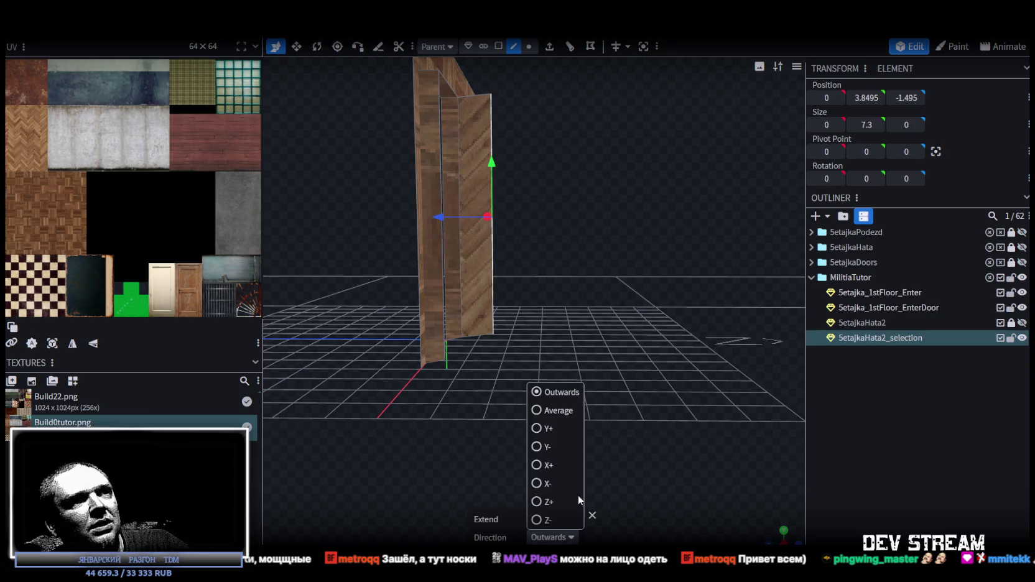
left_click(547, 520)
left_click_drag(541, 306, 508, 330)
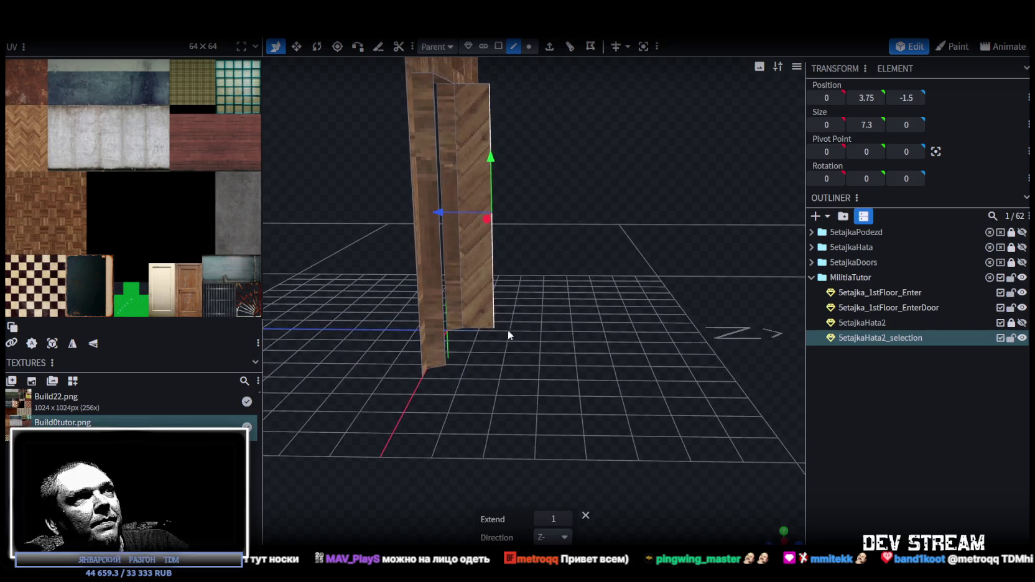
Step: Set the opening's bottom face Position Y to 0
left_click(439, 365)
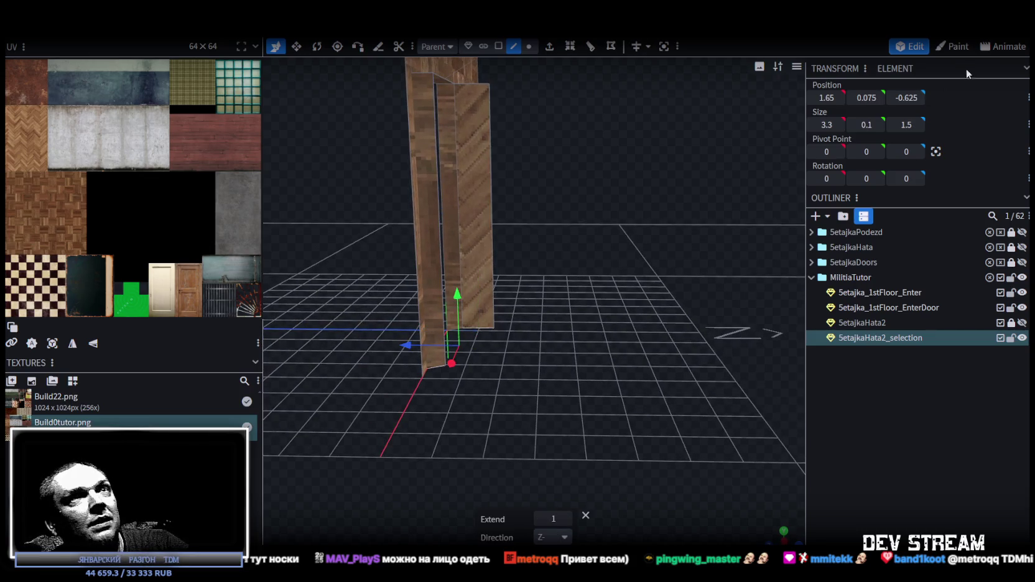
left_click(866, 97)
type("0")
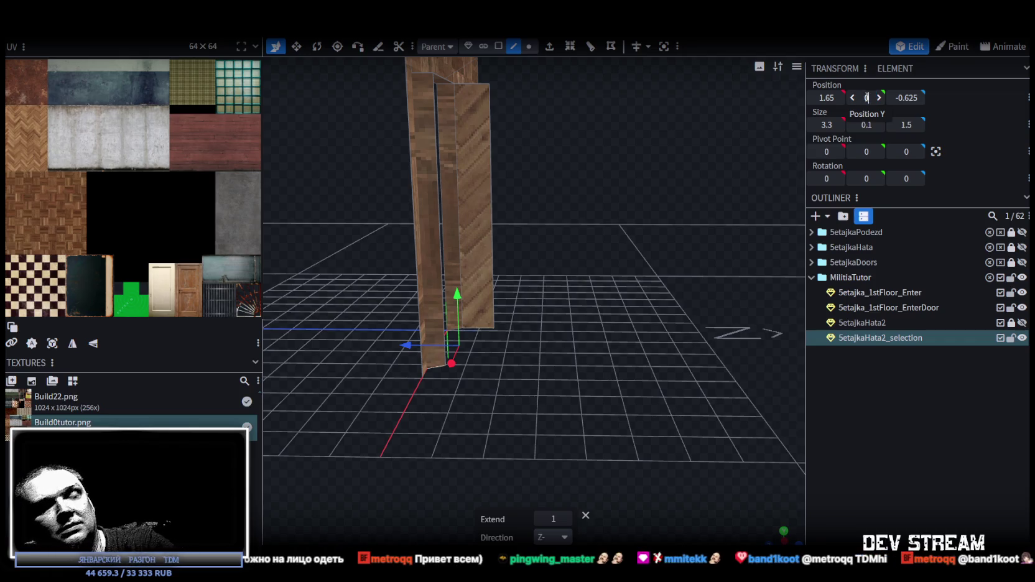
key("Return")
left_click_drag(616, 198, 595, 315)
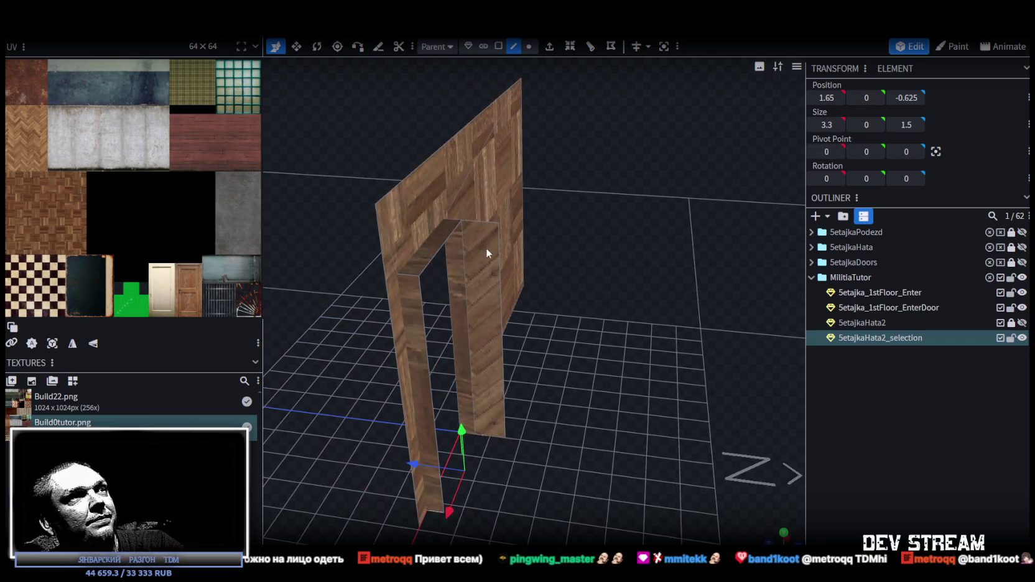
Step: Select the doorway's opposite side face and extrude it
left_click(499, 258)
mouse_move(500, 258)
left_mouse_down()
mouse_move(525, 329)
mouse_move(605, 338)
mouse_move(425, 266)
mouse_move(735, 237)
left_mouse_up()
mouse_move(552, 349)
left_mouse_down()
mouse_move(564, 282)
mouse_move(547, 272)
mouse_move(565, 274)
mouse_move(547, 294)
mouse_move(435, 308)
mouse_move(700, 300)
mouse_move(624, 352)
mouse_move(712, 346)
mouse_move(528, 275)
mouse_move(608, 343)
mouse_move(658, 303)
mouse_move(666, 315)
mouse_move(645, 343)
mouse_move(657, 371)
mouse_move(716, 365)
left_mouse_up()
left_click(550, 48)
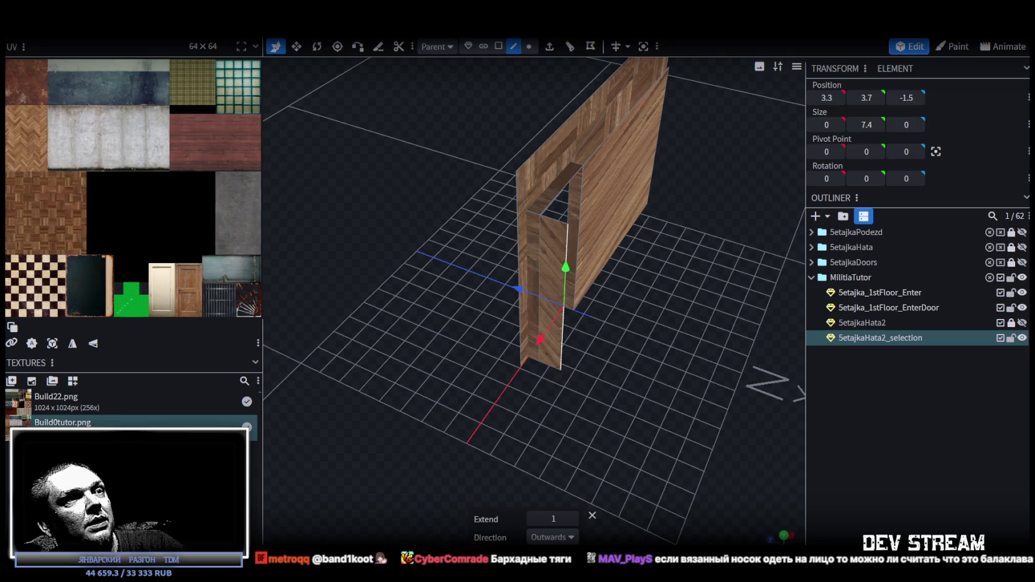
Step: Set the extrusion direction to positive X and lengthen the new face leftward
left_click(572, 538)
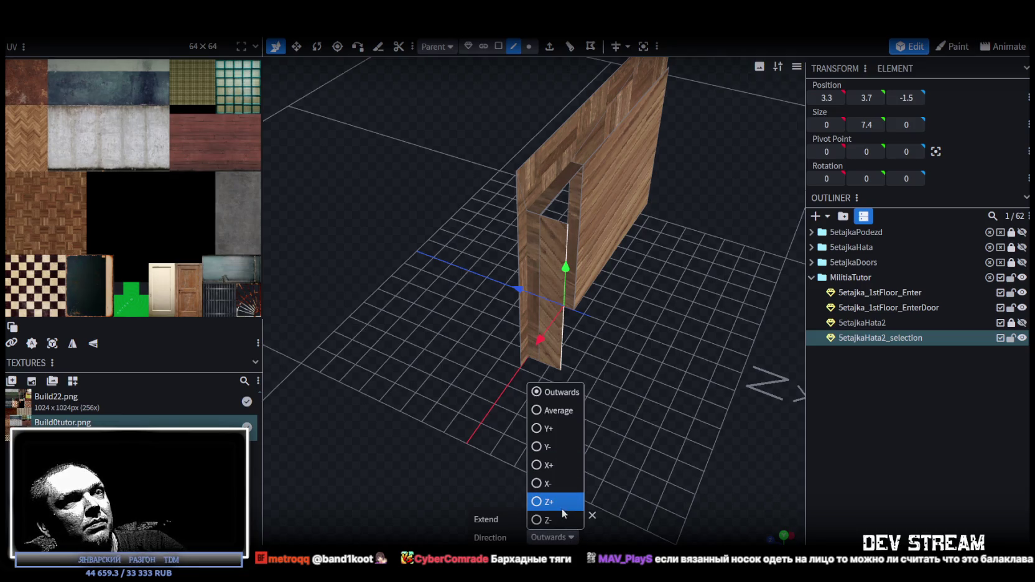
left_click(536, 465)
left_click_drag(622, 393, 519, 358)
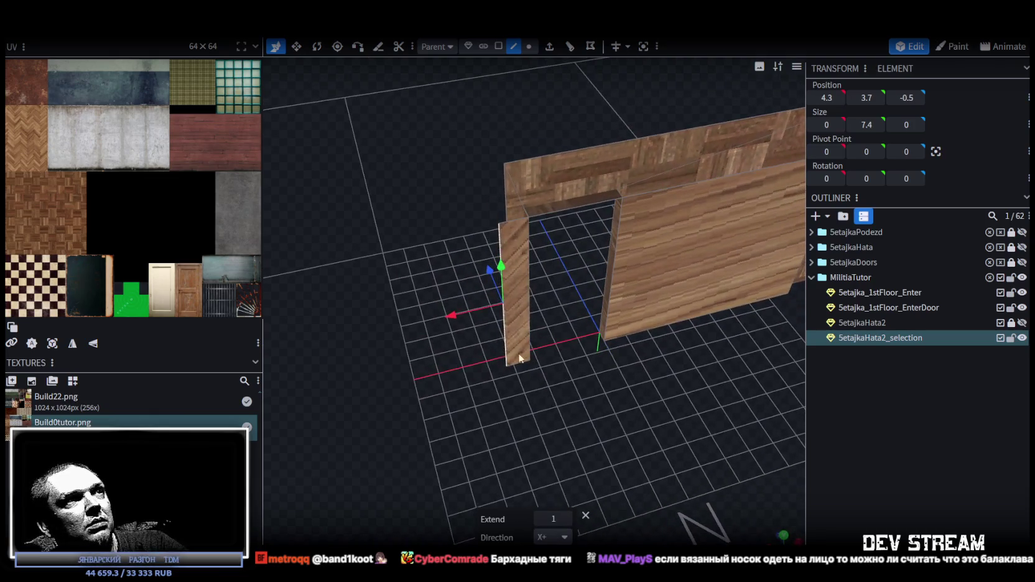
mouse_move(450, 314)
left_mouse_down()
mouse_move(334, 334)
mouse_move(292, 352)
left_mouse_up()
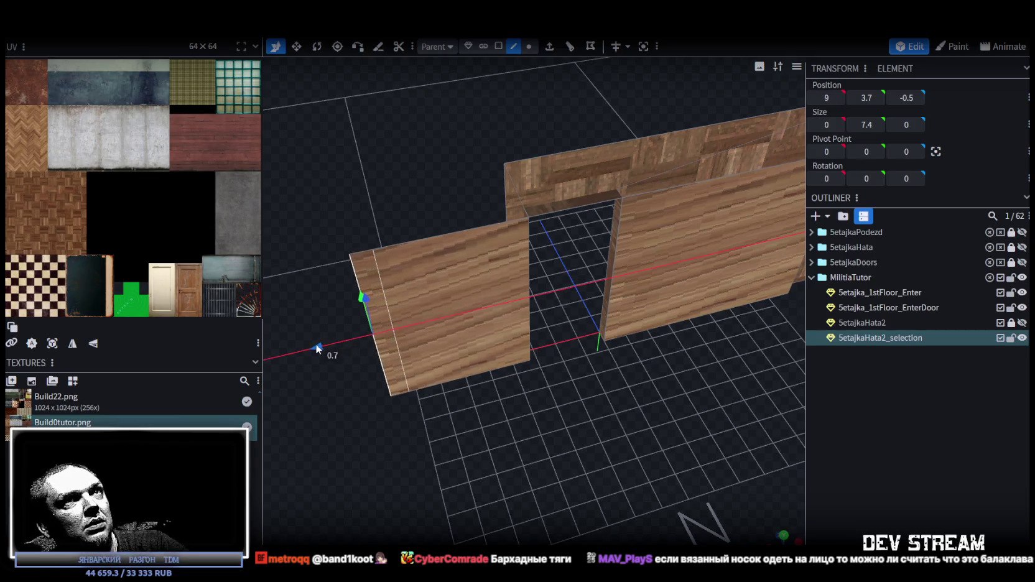
Step: Slide the wall panel along X to -10 and select the 20-wide panel
mouse_move(287, 347)
middle_mouse_down()
mouse_move(528, 476)
mouse_move(592, 426)
mouse_move(570, 334)
middle_mouse_up()
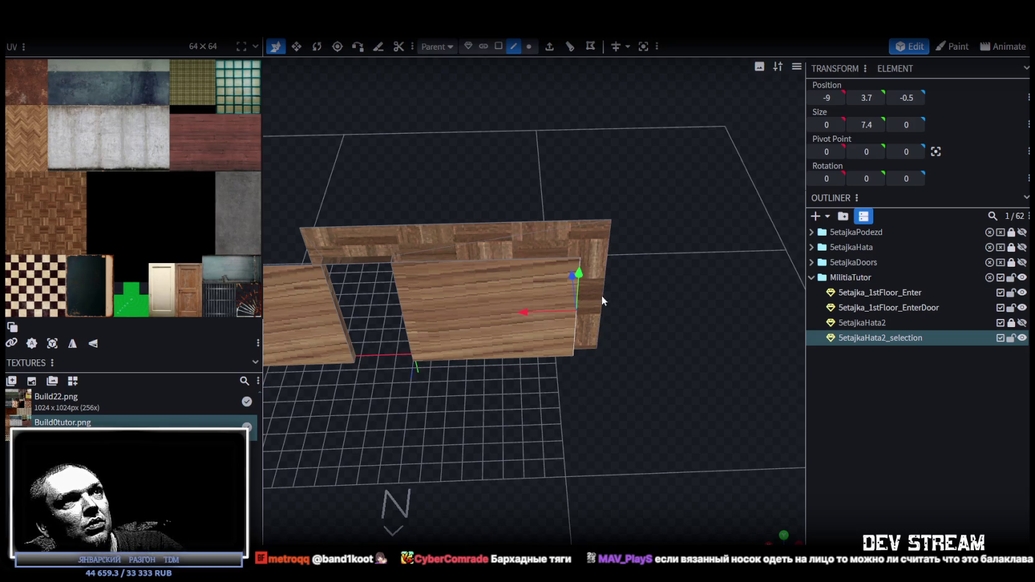
mouse_move(533, 310)
left_mouse_down()
mouse_move(664, 287)
mouse_move(547, 304)
mouse_move(540, 352)
mouse_move(616, 347)
mouse_move(599, 320)
mouse_move(631, 356)
mouse_move(556, 342)
mouse_move(568, 330)
mouse_move(553, 296)
mouse_move(582, 273)
mouse_move(681, 291)
mouse_move(621, 273)
mouse_move(618, 294)
mouse_move(549, 309)
left_mouse_up()
left_click(419, 299)
Step: Extrude the 20-wide wall with direction Z- and push the new wall back to -17.5
mouse_move(401, 293)
left_mouse_down()
mouse_move(552, 274)
mouse_move(597, 116)
left_mouse_up()
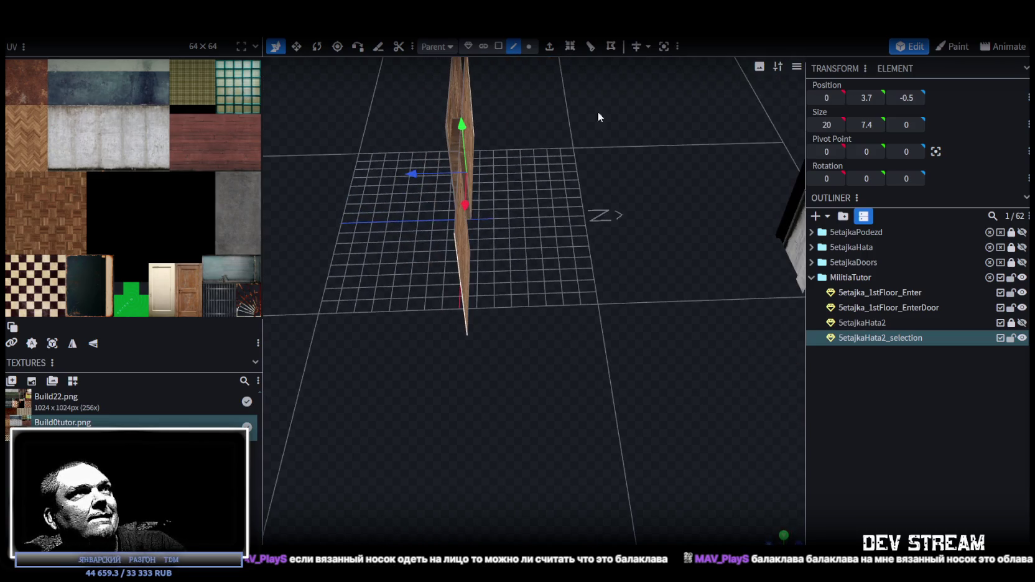
left_click(548, 50)
left_click(552, 537)
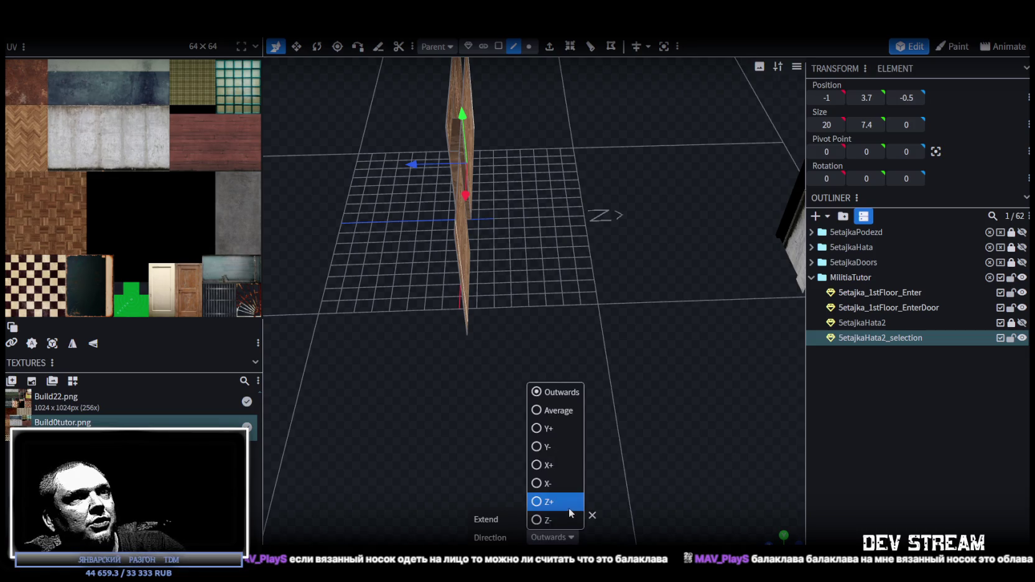
left_click(541, 518)
left_click_drag(584, 397, 534, 411)
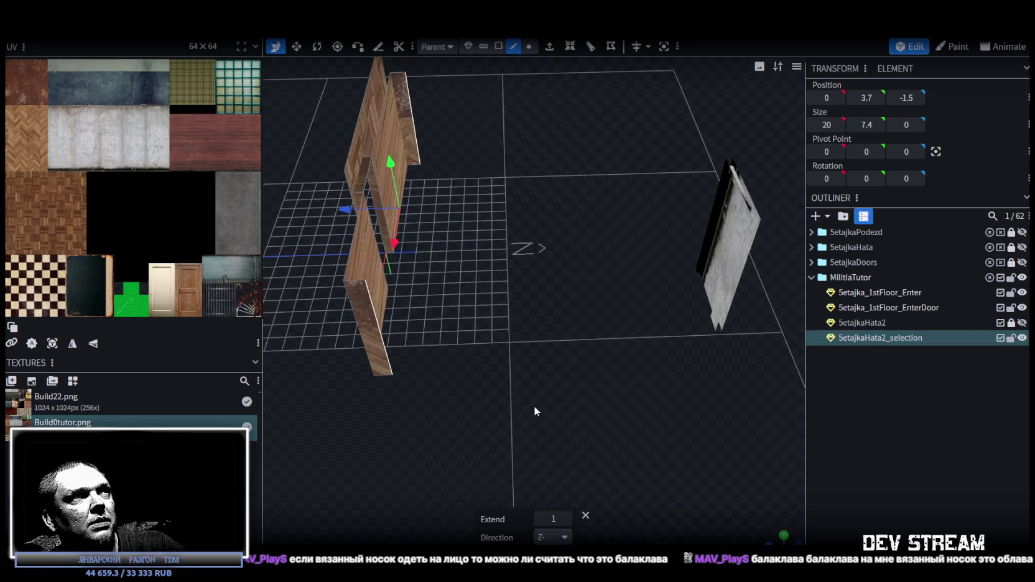
mouse_move(360, 209)
left_mouse_down()
mouse_move(601, 213)
mouse_move(663, 460)
mouse_move(516, 474)
mouse_move(498, 467)
mouse_move(545, 475)
mouse_move(427, 449)
mouse_move(615, 436)
left_mouse_up()
Step: Switch to the red/green face-orientation view and inspect the red faces and uneven wall tops
key("z")
key("z")
key("z")
key("z")
mouse_move(678, 424)
left_mouse_down()
mouse_move(520, 413)
mouse_move(555, 503)
mouse_move(508, 282)
left_mouse_up()
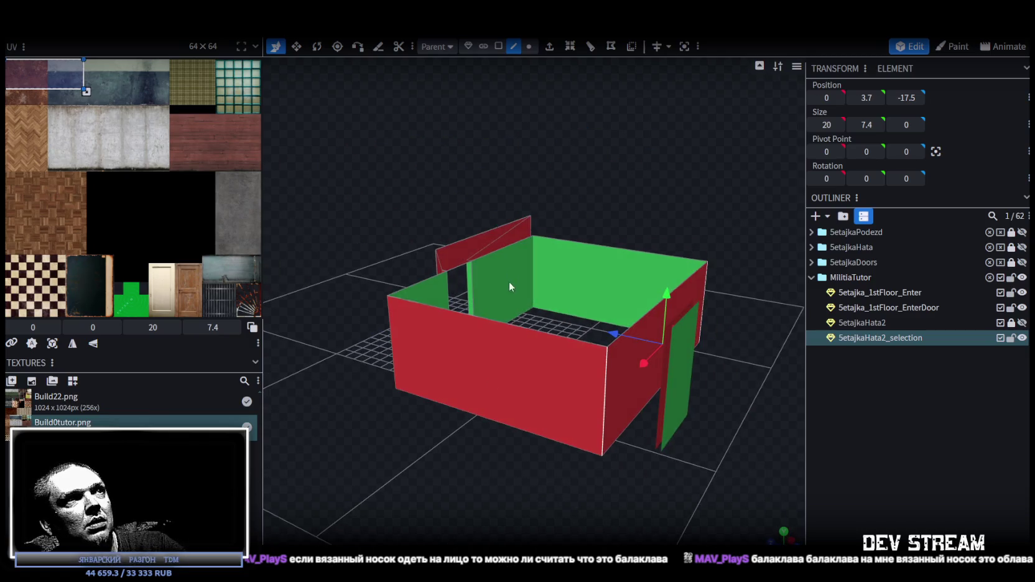
left_click(458, 242)
left_click_drag(633, 226, 625, 244)
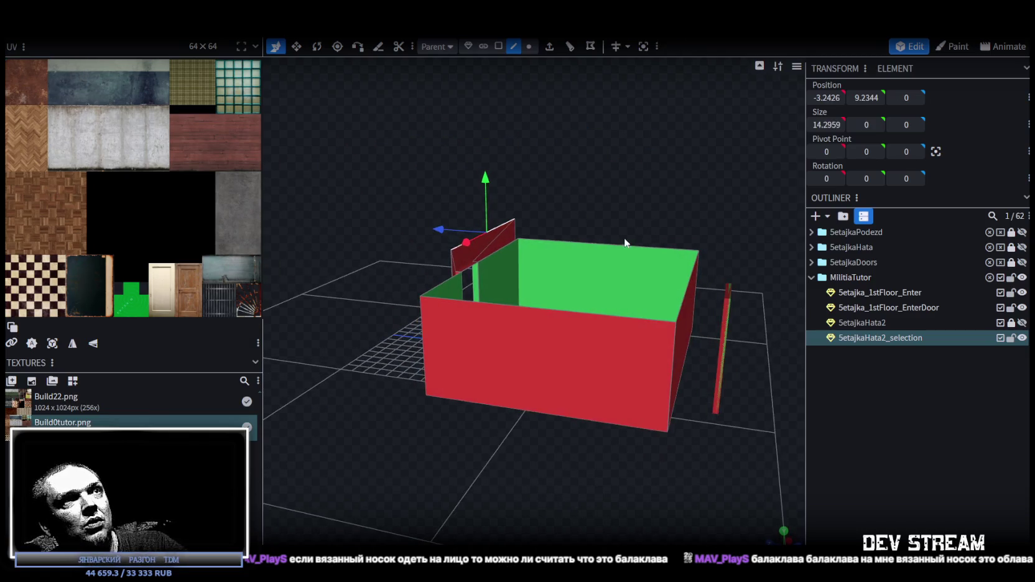
left_click(621, 244)
left_click(599, 314)
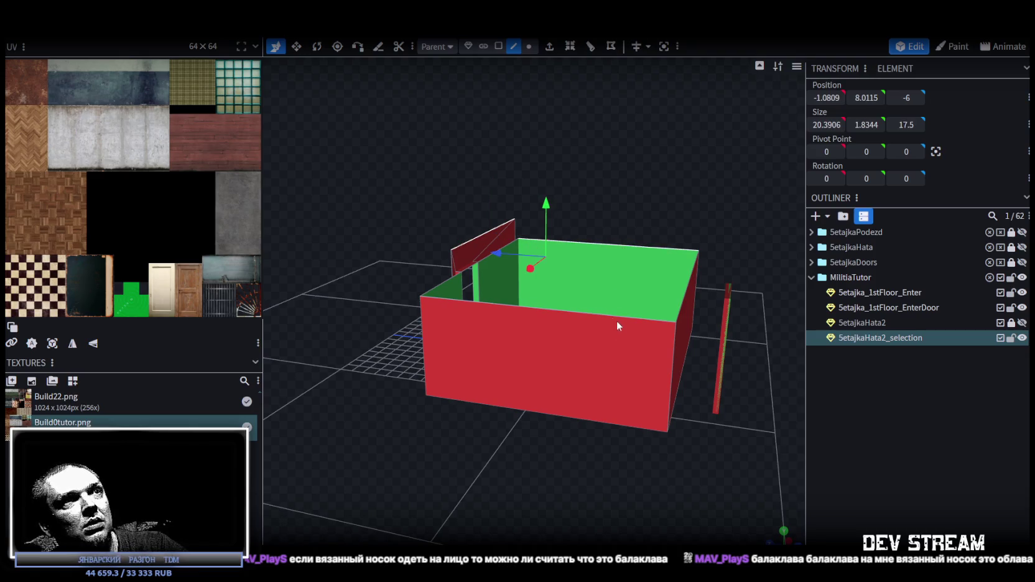
mouse_move(644, 193)
left_mouse_down()
mouse_move(569, 188)
mouse_move(580, 170)
mouse_move(592, 205)
mouse_move(520, 199)
left_mouse_up()
left_click(520, 207)
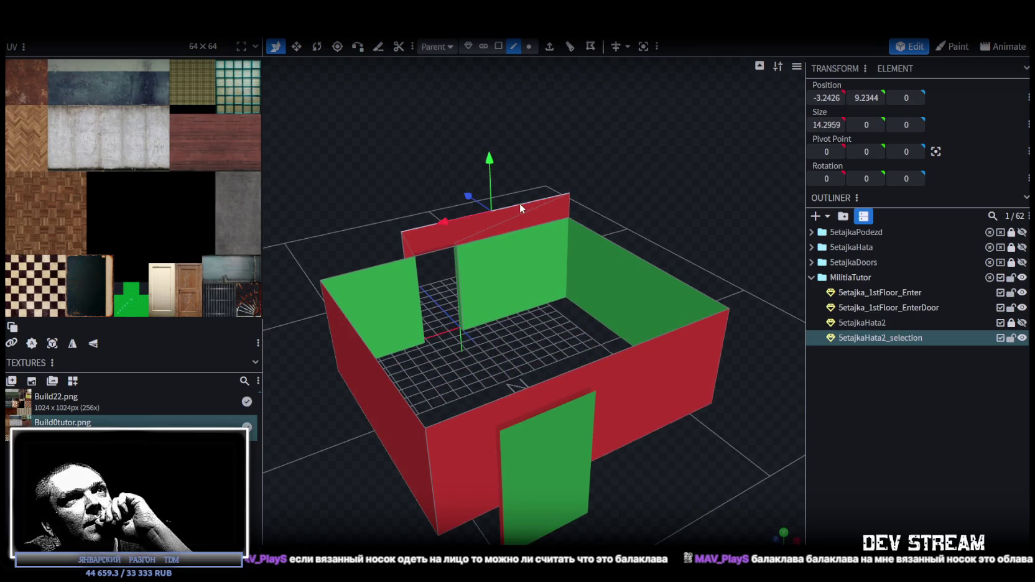
mouse_move(386, 196)
left_mouse_down()
mouse_move(409, 181)
mouse_move(583, 218)
left_mouse_up()
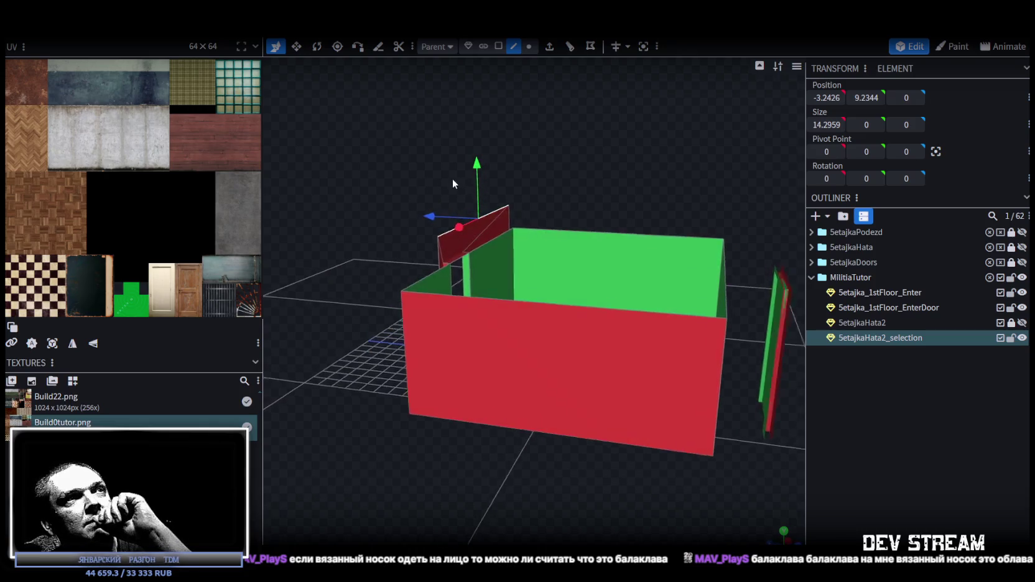
Step: Select the wall-top vertices, set their Y to 12, then lower them to 11
left_click(633, 236)
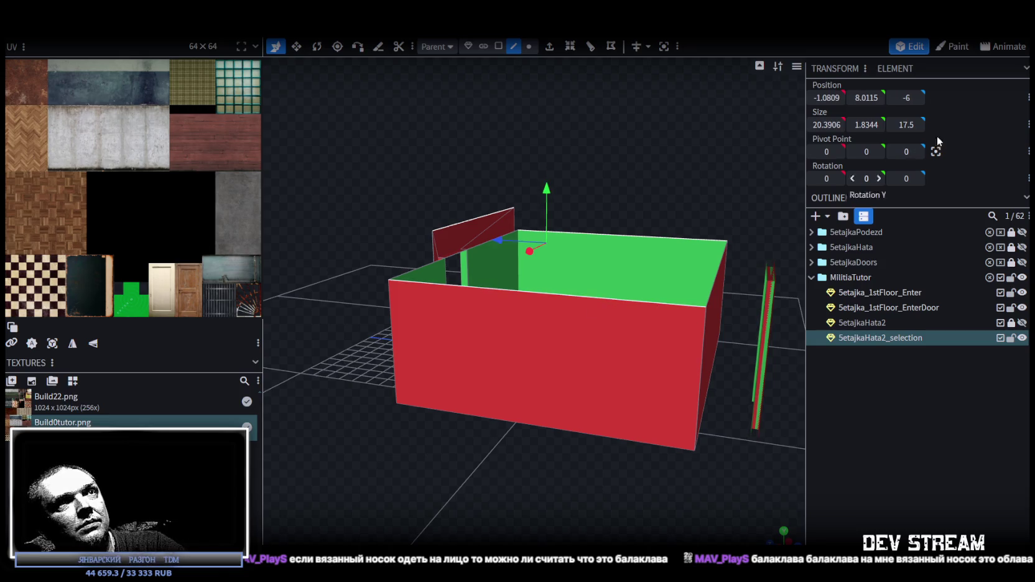
type("12")
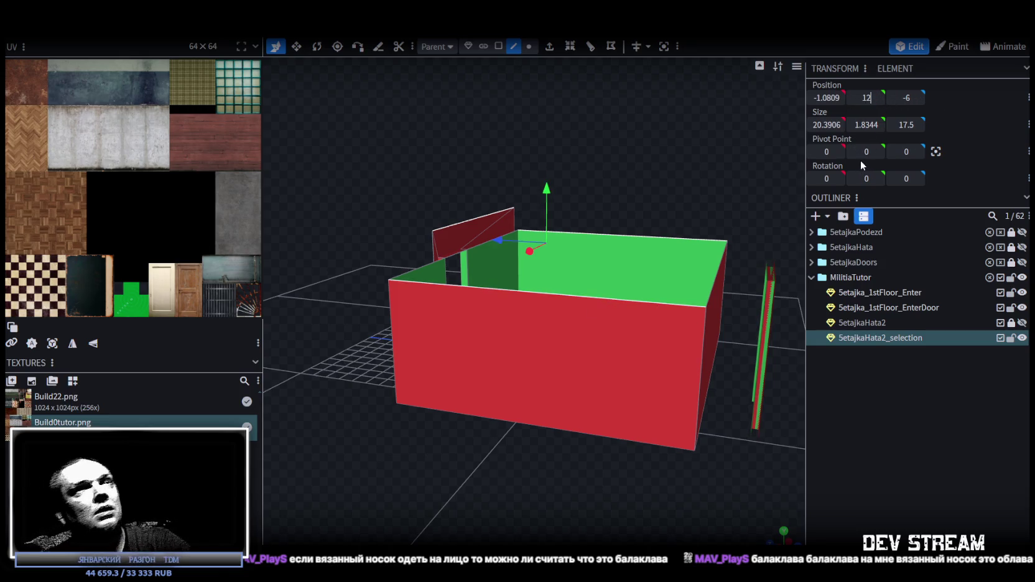
key("Return")
mouse_move(579, 126)
middle_mouse_down()
mouse_move(531, 131)
mouse_move(535, 122)
middle_mouse_up()
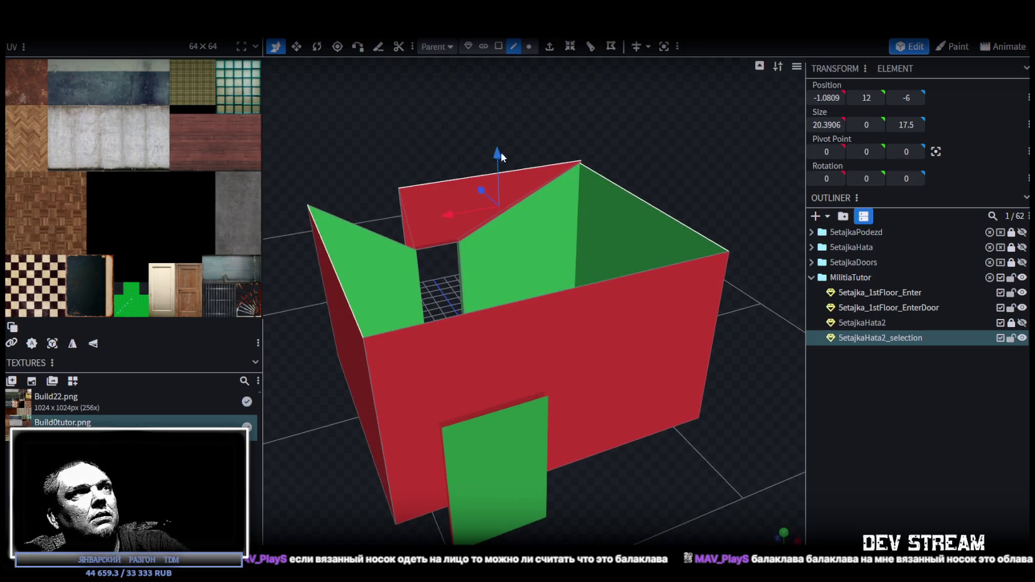
left_click_drag(497, 174, 498, 187)
mouse_move(440, 150)
middle_mouse_down()
mouse_move(657, 115)
mouse_move(541, 304)
middle_mouse_up()
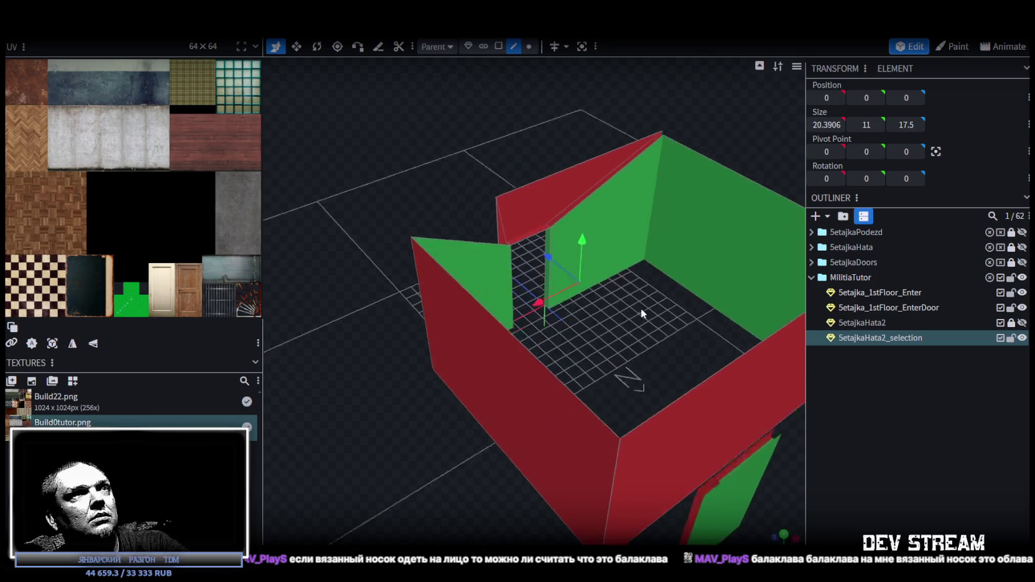
middle_click_drag(541, 301, 589, 213)
left_click(588, 213)
left_click(471, 261)
mouse_move(470, 260)
middle_mouse_down()
mouse_move(615, 311)
mouse_move(554, 290)
mouse_move(424, 286)
mouse_move(456, 293)
middle_mouse_up()
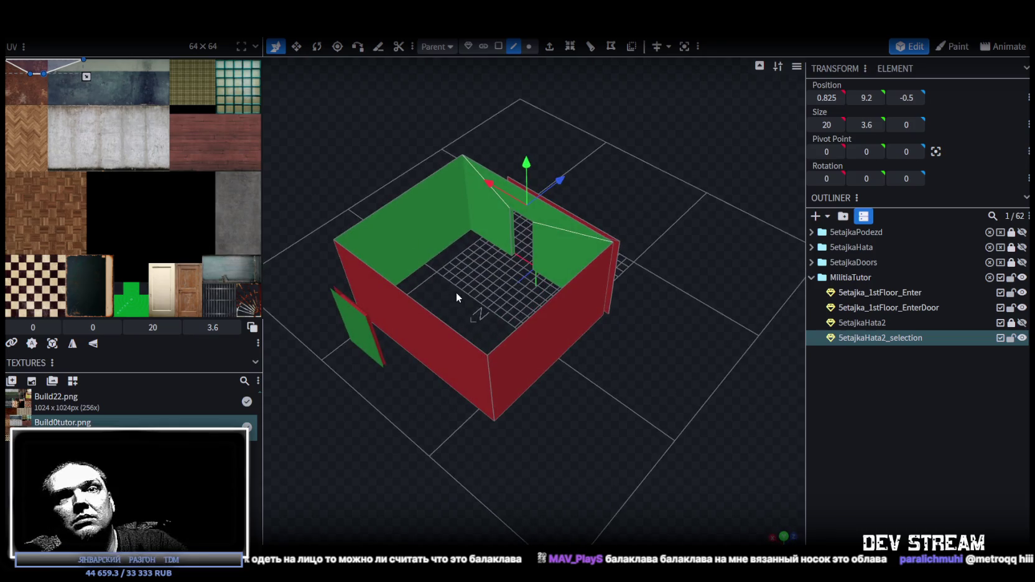
scroll(453, 291, "up", 2)
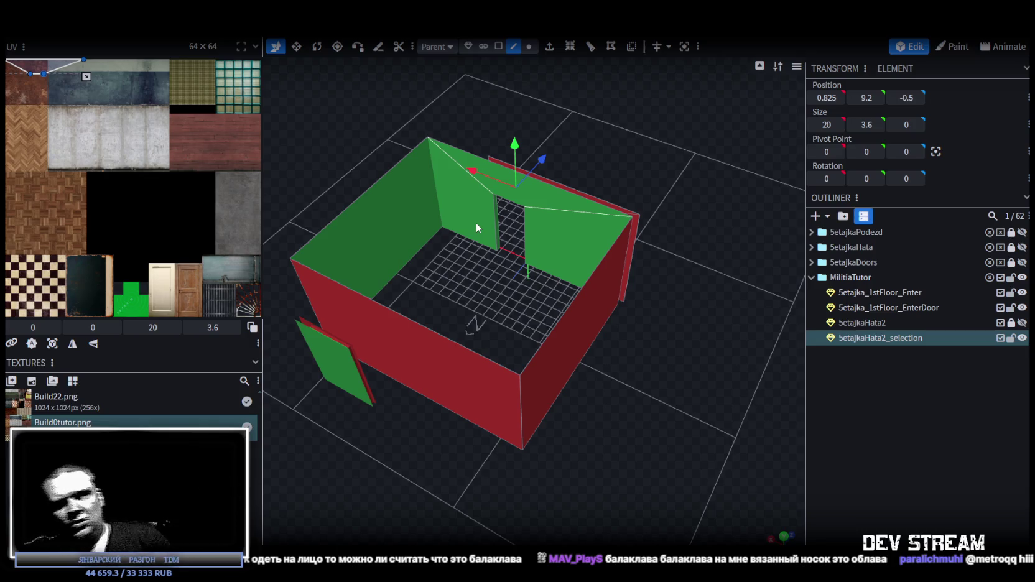
scroll(756, 432, "up", 1)
scroll(661, 364, "up", 1)
mouse_move(661, 369)
left_mouse_down()
mouse_move(664, 421)
mouse_move(508, 422)
mouse_move(618, 415)
mouse_move(566, 422)
mouse_move(486, 384)
mouse_move(527, 365)
mouse_move(633, 414)
mouse_move(700, 373)
mouse_move(549, 223)
mouse_move(584, 256)
mouse_move(572, 248)
mouse_move(601, 243)
mouse_move(511, 263)
mouse_move(549, 78)
left_mouse_up()
scroll(633, 414, "up", 2)
scroll(622, 299, "down", 3)
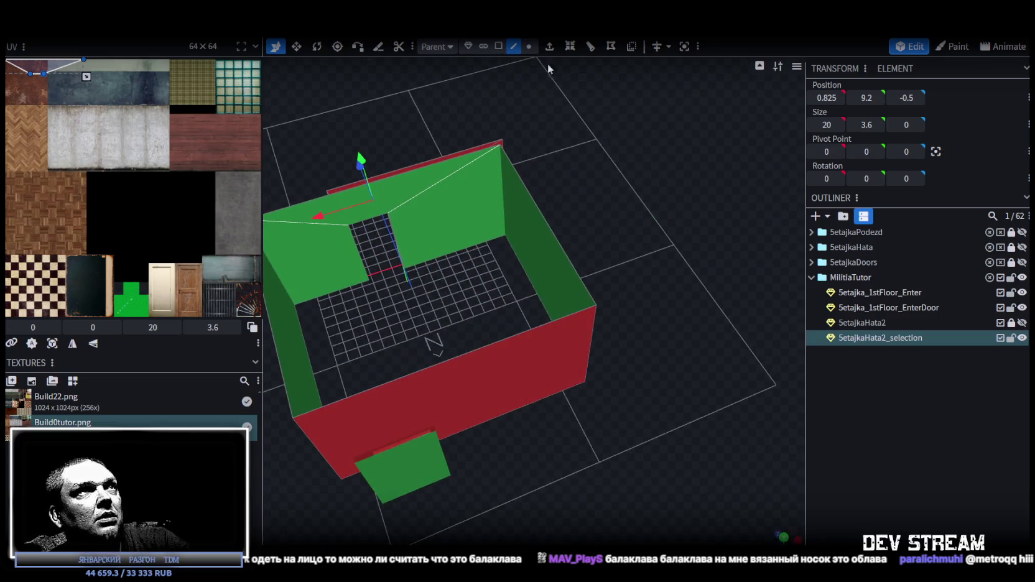
left_click(498, 46)
Step: Push the room's end wall outward along X to -16
left_click(543, 252)
left_click_drag(503, 283, 566, 257)
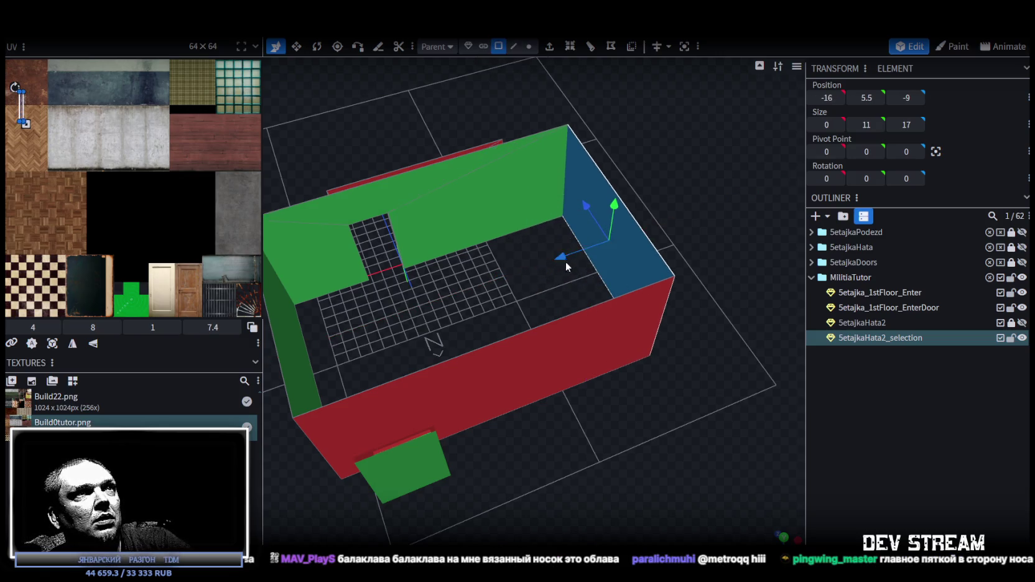
scroll(580, 404, "down", 3)
mouse_move(580, 404)
left_mouse_down()
mouse_move(540, 424)
mouse_move(699, 382)
mouse_move(624, 391)
mouse_move(606, 317)
left_mouse_up()
scroll(699, 382, "up", 5)
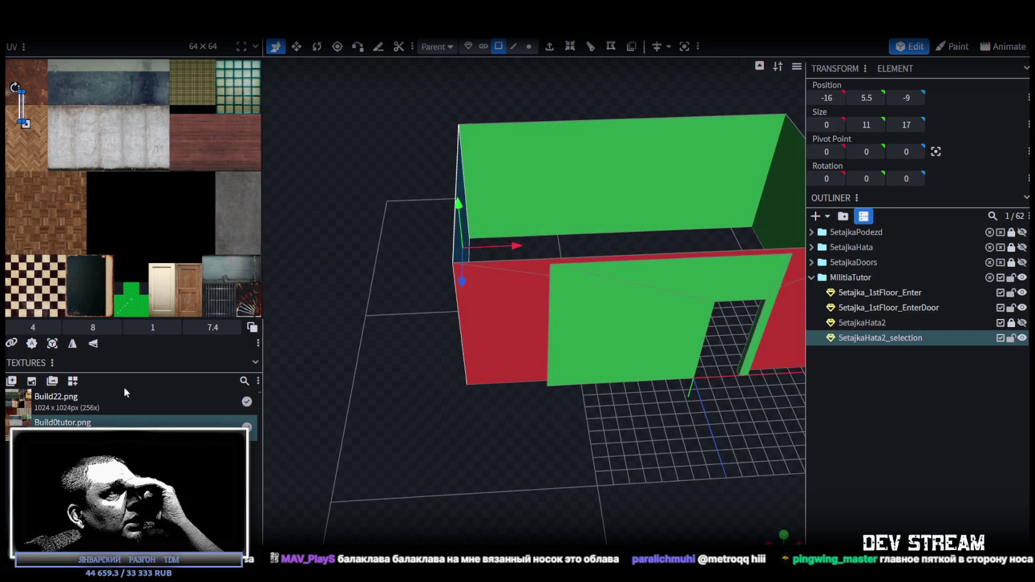
Step: Make Build22.png the active texture and apply it to the long back wall
left_click(76, 403)
left_click(541, 196)
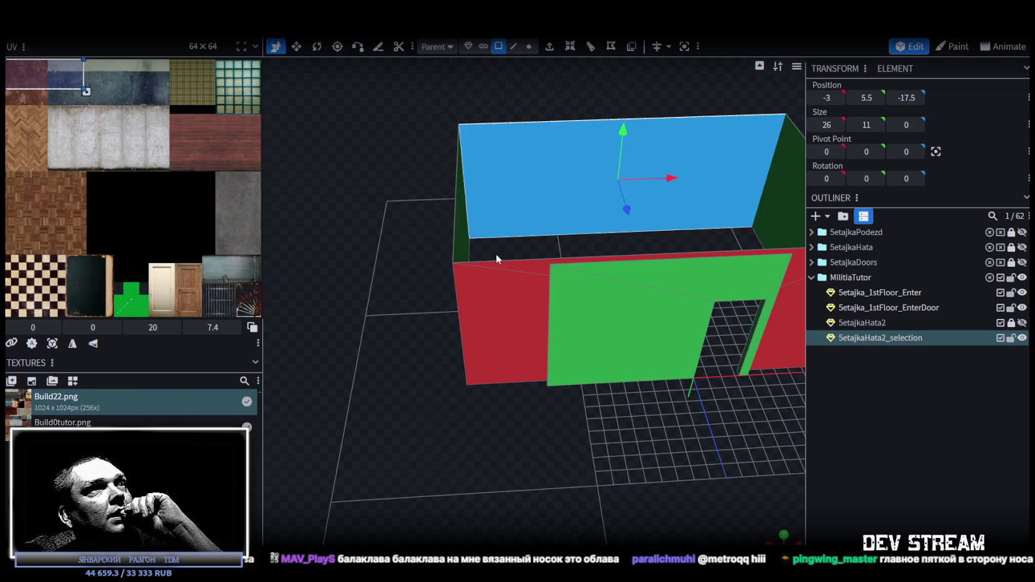
right_click(569, 158)
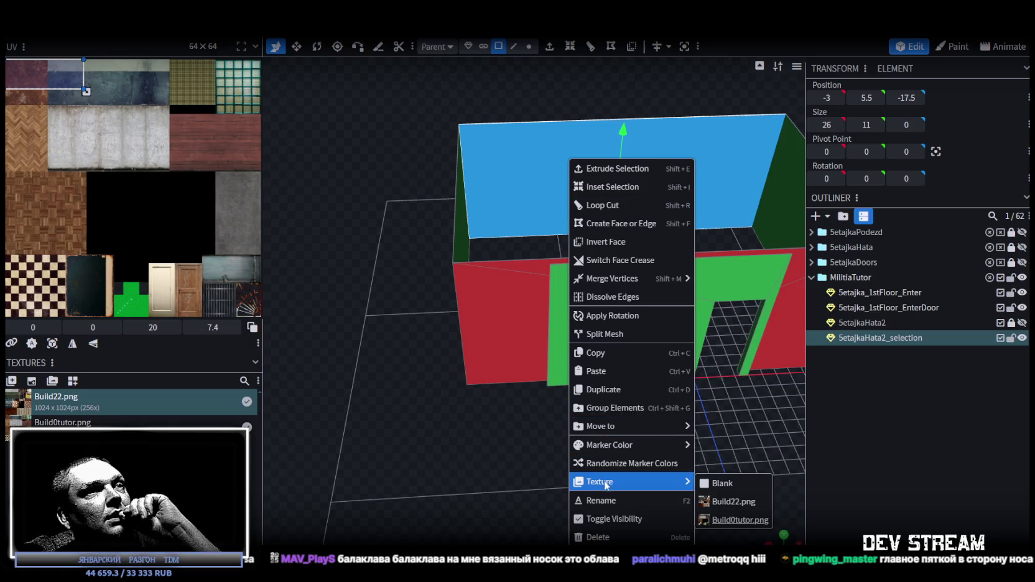
left_click(734, 498)
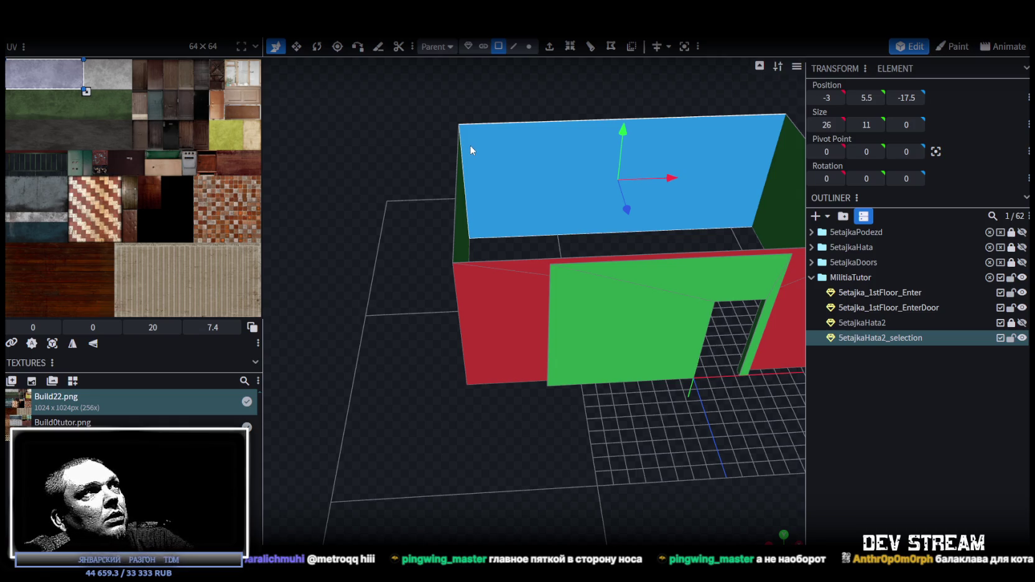
Step: Assign Build22.png to another selected wall of the room
right_click_drag(425, 153, 384, 233)
mouse_move(443, 185)
left_mouse_down()
mouse_move(441, 134)
mouse_move(434, 149)
mouse_move(460, 207)
left_mouse_up()
right_click(460, 206)
mouse_move(517, 504)
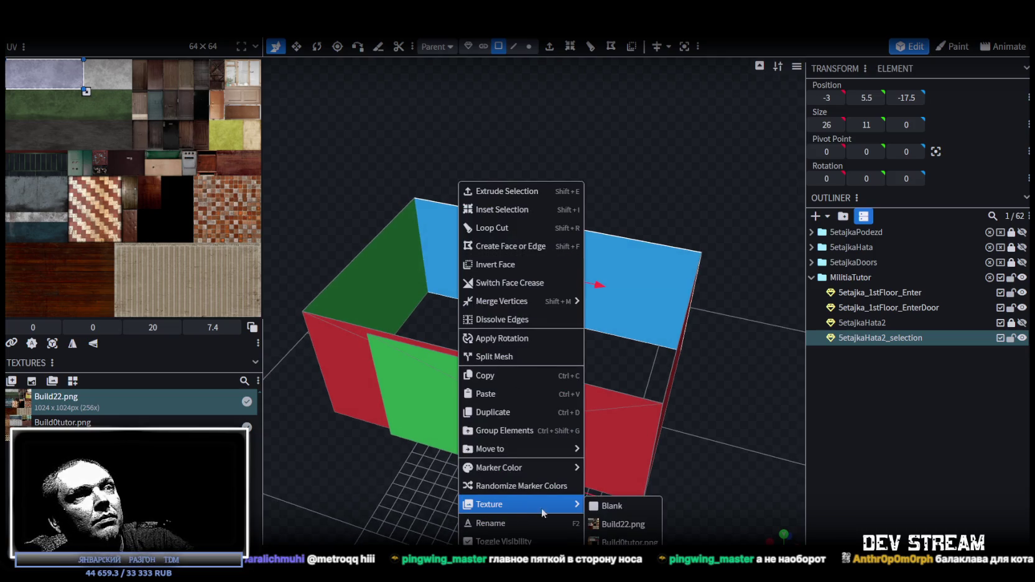
left_click(622, 529)
mouse_move(606, 440)
left_mouse_down()
mouse_move(655, 399)
mouse_move(479, 416)
mouse_move(632, 424)
mouse_move(491, 425)
mouse_move(503, 360)
left_mouse_up()
scroll(479, 416, "up", 3)
scroll(535, 345, "down", 2)
Step: In edge mode, stretch the door wall's vertical edge outward and set its X to -16.5
key("2")
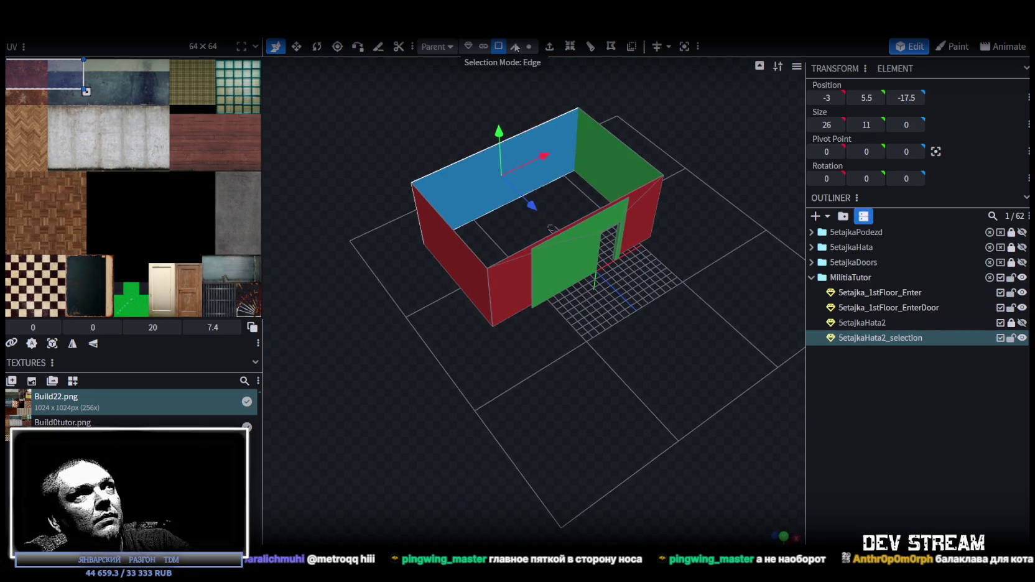
left_click(532, 273)
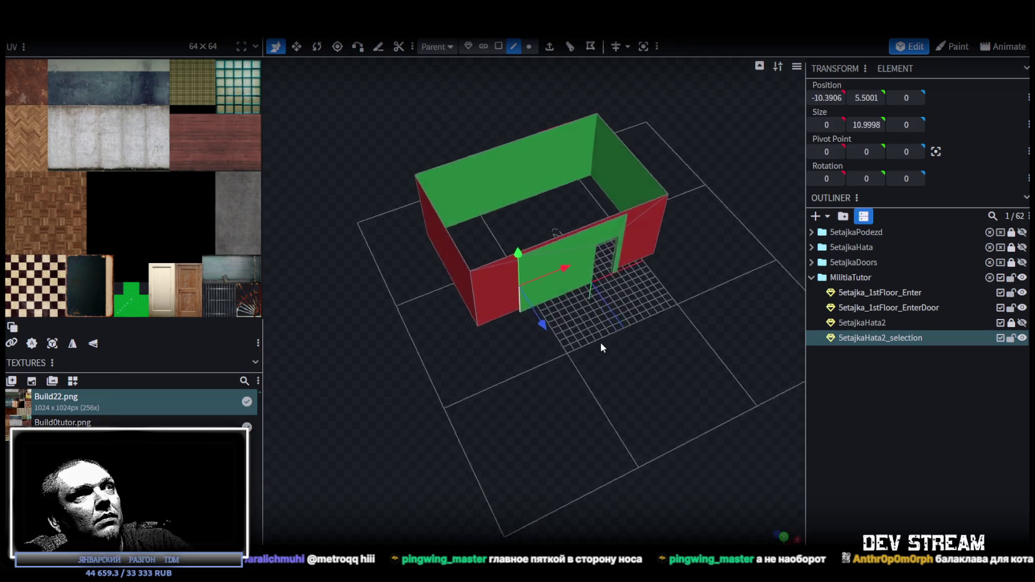
scroll(591, 319, "up", 3)
left_click_drag(548, 255, 470, 283)
left_click(826, 99)
type("5")
key("Return")
Step: Re-enter the edge's X position, settling it at -15
mouse_move(685, 299)
left_mouse_down()
mouse_move(682, 337)
mouse_move(565, 213)
mouse_move(675, 247)
left_mouse_up()
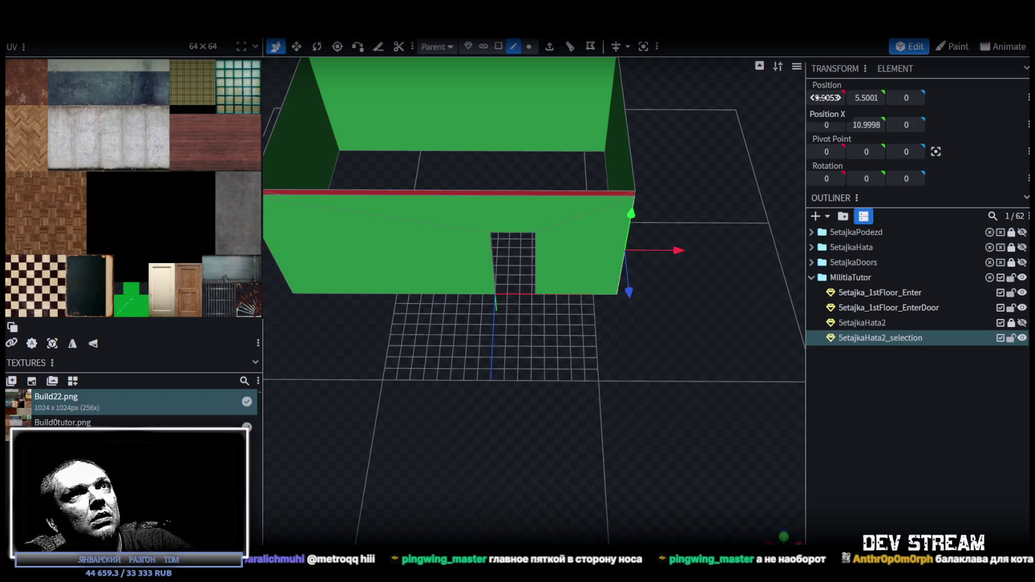
type("0")
key("Return")
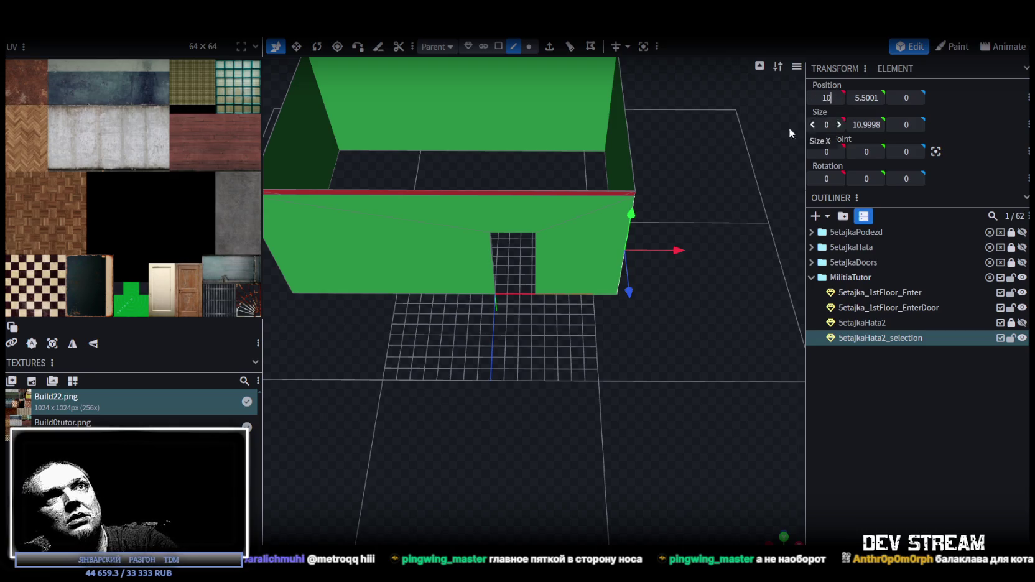
left_click_drag(788, 128, 499, 170)
left_click(826, 98)
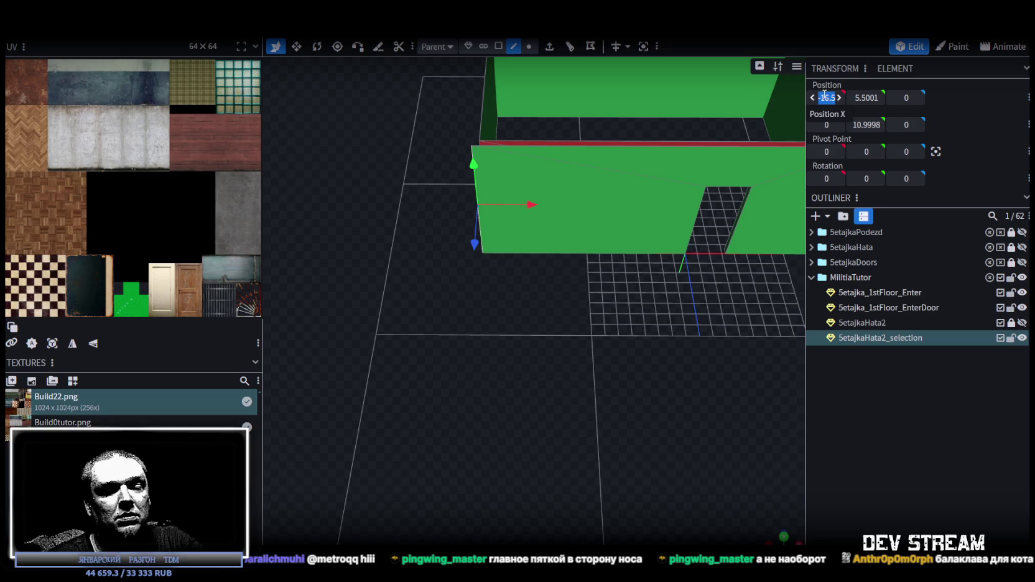
type("-15")
key("Return")
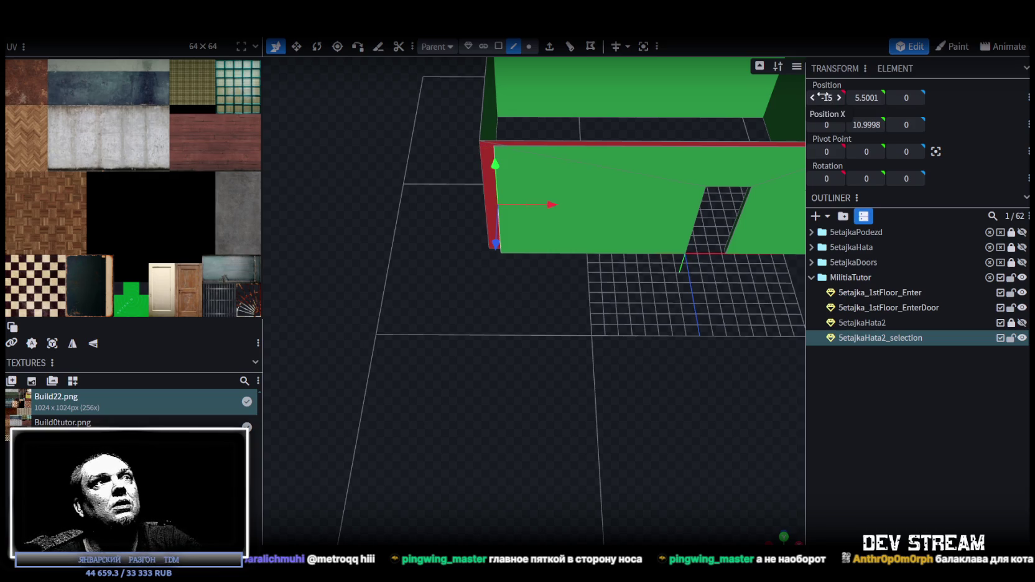
mouse_move(602, 342)
left_mouse_down()
mouse_move(530, 319)
mouse_move(487, 274)
left_mouse_up()
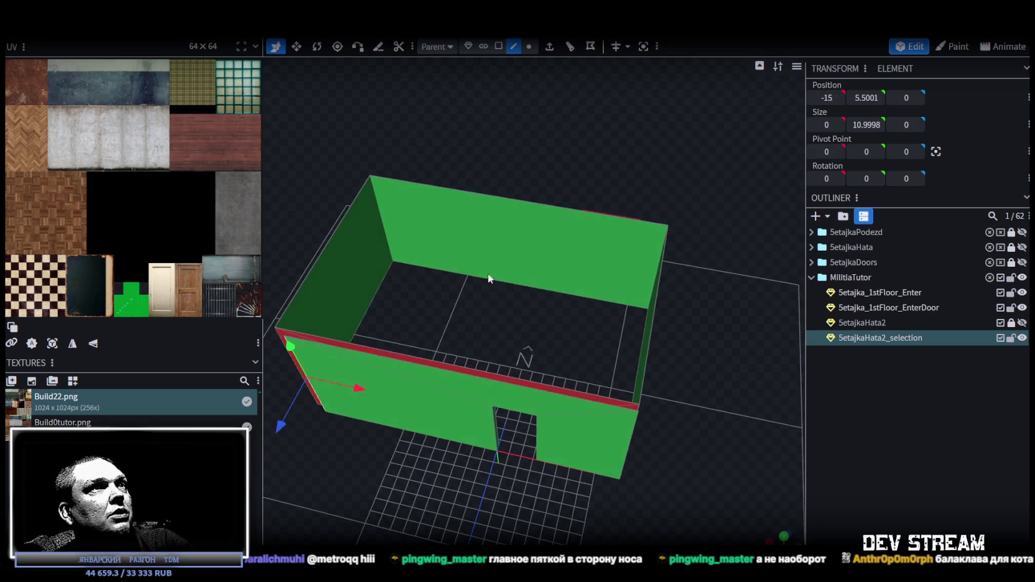
Step: In face mode, move the left wall face along X
left_click(498, 47)
left_click(361, 266)
left_click_drag(404, 295, 561, 324)
Step: Move the thin right-side reveal face to X 9.5
left_click(695, 263)
mouse_move(695, 263)
left_mouse_down()
mouse_move(643, 449)
mouse_move(672, 438)
left_mouse_up()
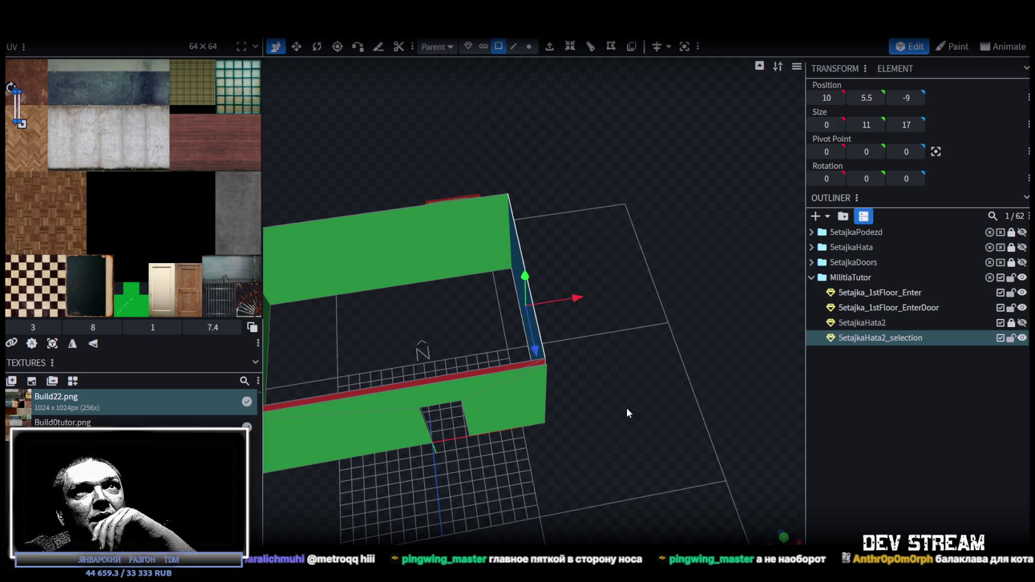
right_click_drag(597, 398, 623, 399)
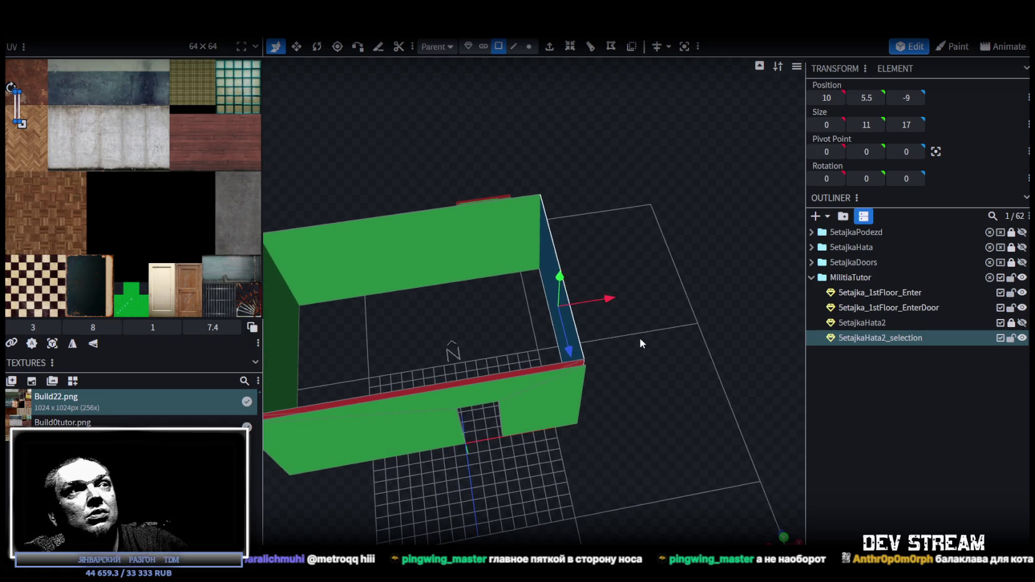
scroll(641, 323, "up", 2)
scroll(641, 314, "up", 2)
scroll(639, 319, "up", 1)
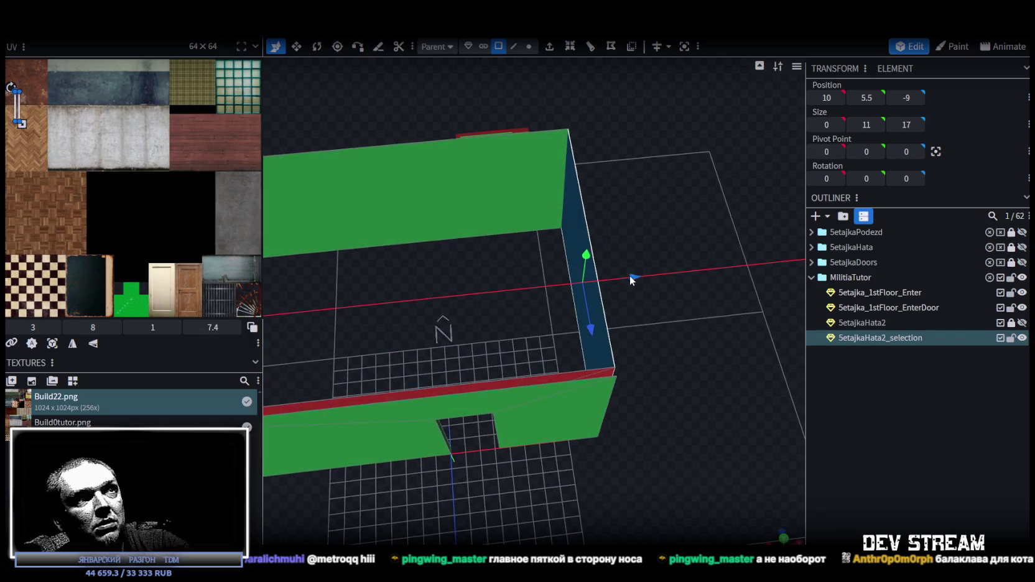
left_click_drag(629, 275, 624, 277)
mouse_move(618, 398)
left_mouse_down()
mouse_move(556, 467)
mouse_move(680, 475)
mouse_move(672, 494)
mouse_move(760, 443)
mouse_move(640, 488)
mouse_move(678, 471)
left_mouse_up()
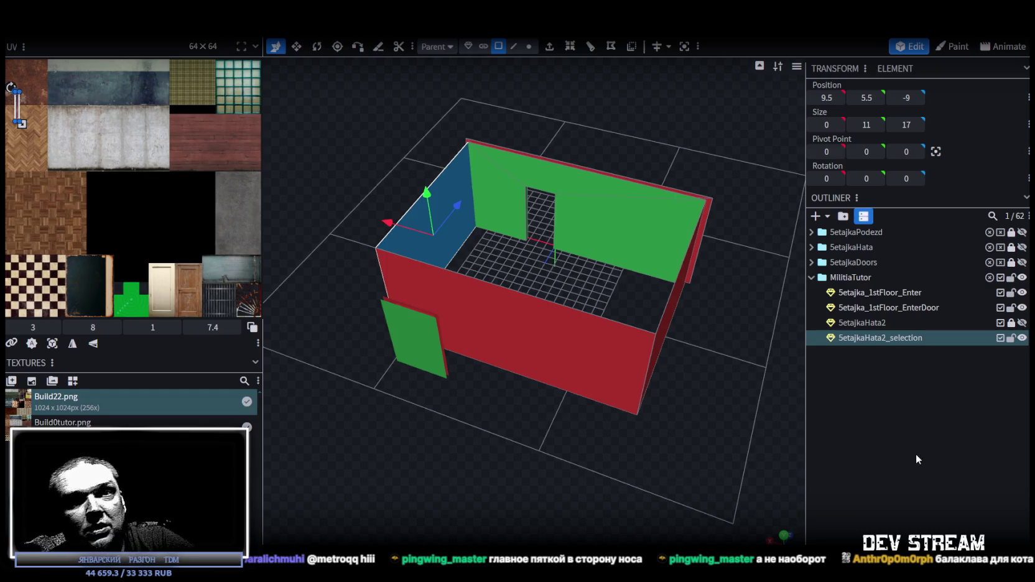
scroll(611, 374, "up", 3)
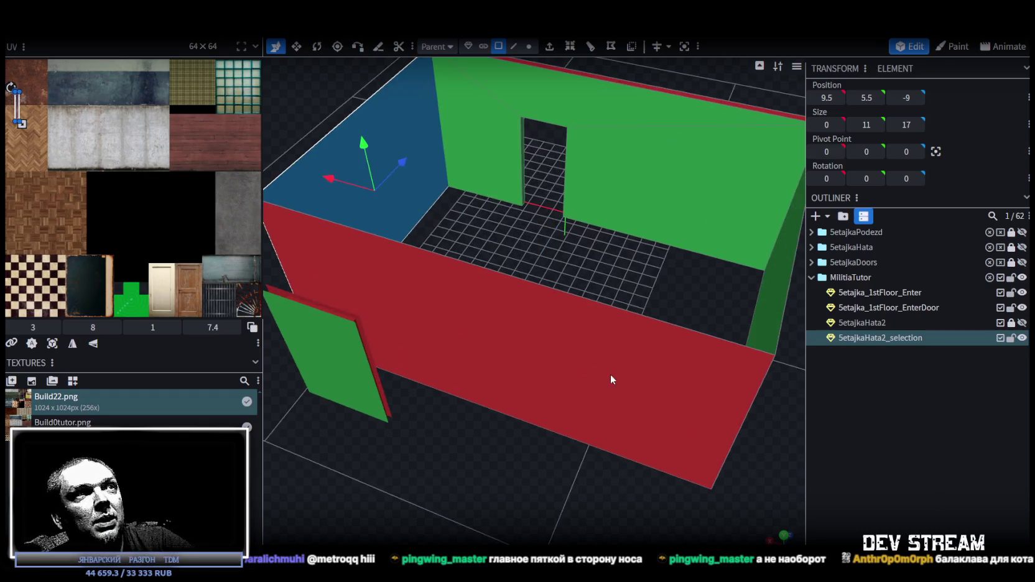
scroll(602, 273, "up", 3)
mouse_move(601, 273)
left_mouse_down()
mouse_move(432, 279)
mouse_move(400, 263)
left_mouse_up()
scroll(411, 261, "down", 5)
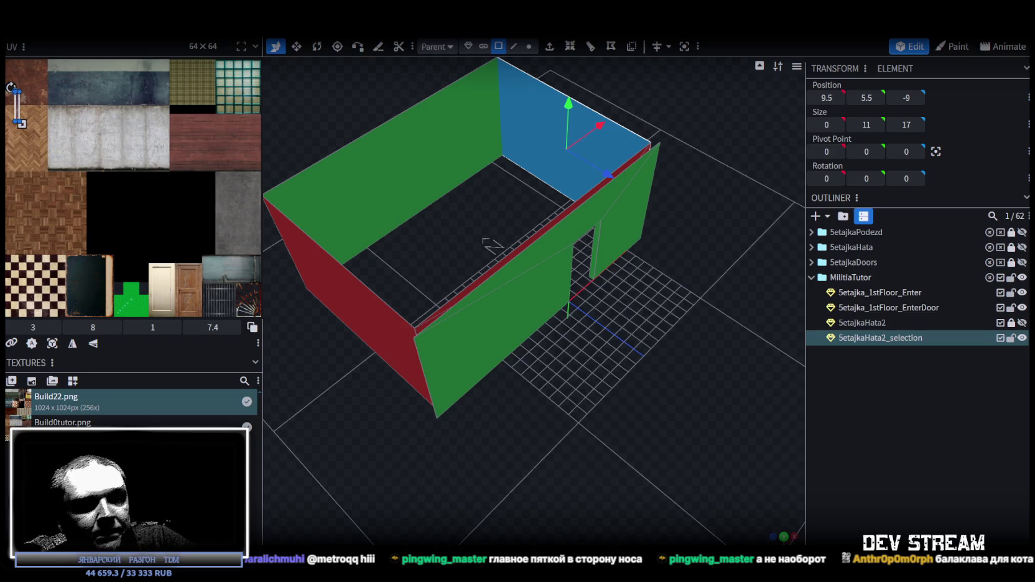
mouse_move(686, 449)
left_mouse_down()
mouse_move(449, 450)
mouse_move(547, 290)
mouse_move(374, 290)
mouse_move(492, 338)
mouse_move(435, 321)
left_mouse_up()
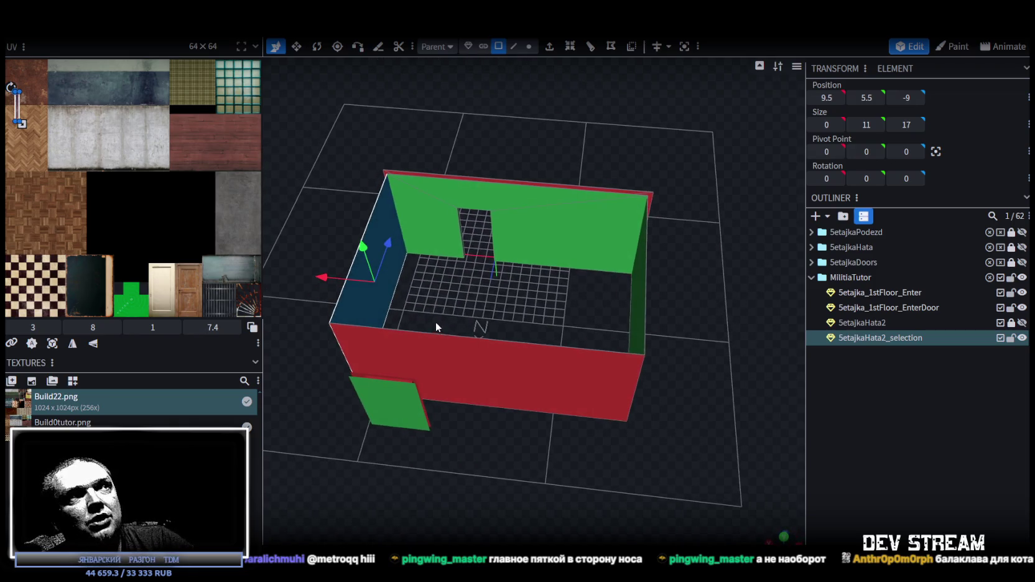
mouse_move(448, 301)
left_mouse_down()
mouse_move(479, 349)
mouse_move(460, 355)
mouse_move(462, 333)
left_mouse_up()
scroll(463, 349, "up", 3)
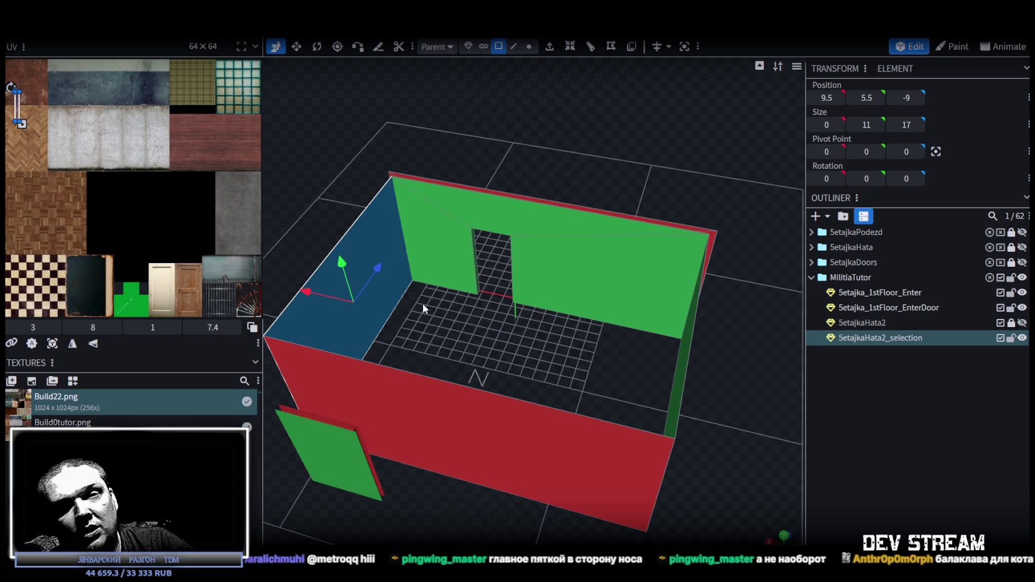
mouse_move(422, 303)
left_mouse_down()
mouse_move(527, 352)
mouse_move(508, 362)
mouse_move(464, 345)
left_mouse_up()
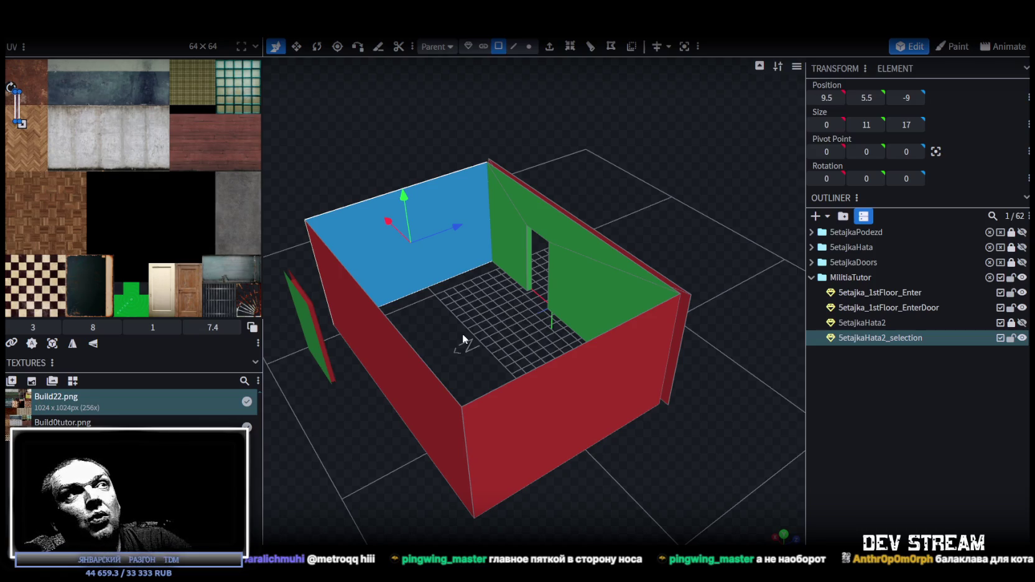
scroll(467, 341, "up", 2)
scroll(497, 367, "up", 2)
scroll(509, 371, "up", 1)
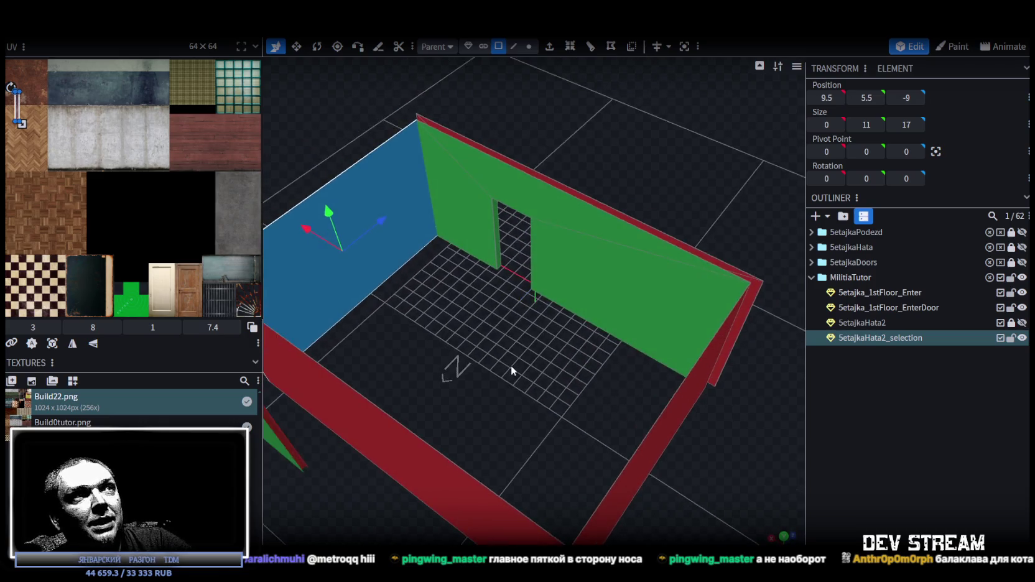
mouse_move(510, 362)
left_mouse_down()
mouse_move(302, 365)
mouse_move(619, 439)
mouse_move(431, 407)
mouse_move(388, 385)
mouse_move(373, 339)
mouse_move(315, 348)
mouse_move(463, 371)
mouse_move(575, 366)
mouse_move(416, 357)
mouse_move(402, 363)
mouse_move(407, 374)
left_mouse_up()
scroll(407, 374, "up", 1)
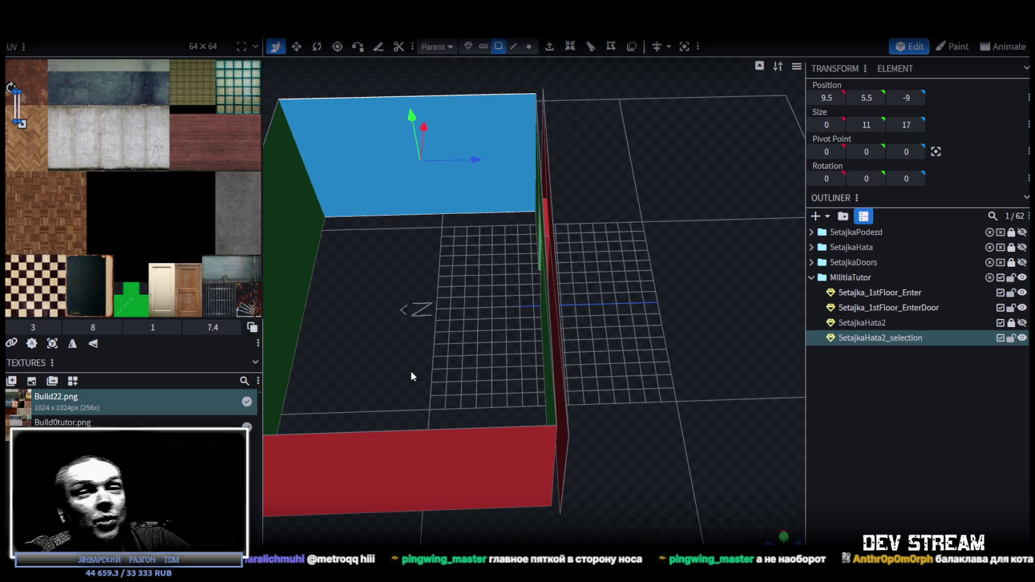
Step: Select the room's front-left wall face, viewing it from several angles
mouse_move(448, 368)
left_mouse_down()
mouse_move(430, 363)
mouse_move(505, 313)
mouse_move(426, 319)
mouse_move(401, 296)
mouse_move(576, 454)
mouse_move(578, 406)
mouse_move(579, 426)
mouse_move(559, 381)
left_mouse_up()
left_click(469, 287)
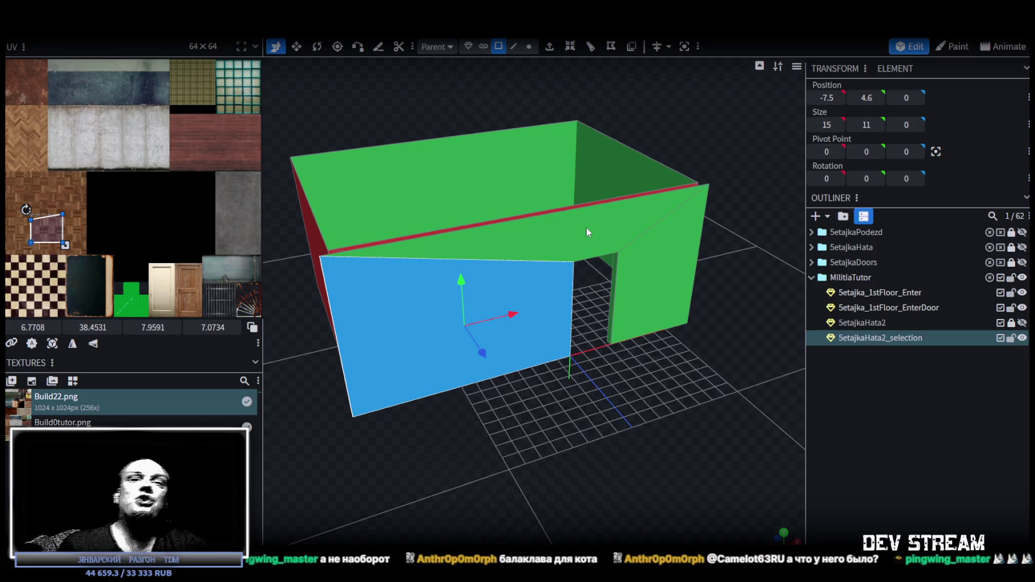
scroll(627, 380, "down", 3)
mouse_move(626, 380)
left_mouse_down()
mouse_move(538, 374)
mouse_move(613, 347)
left_mouse_up()
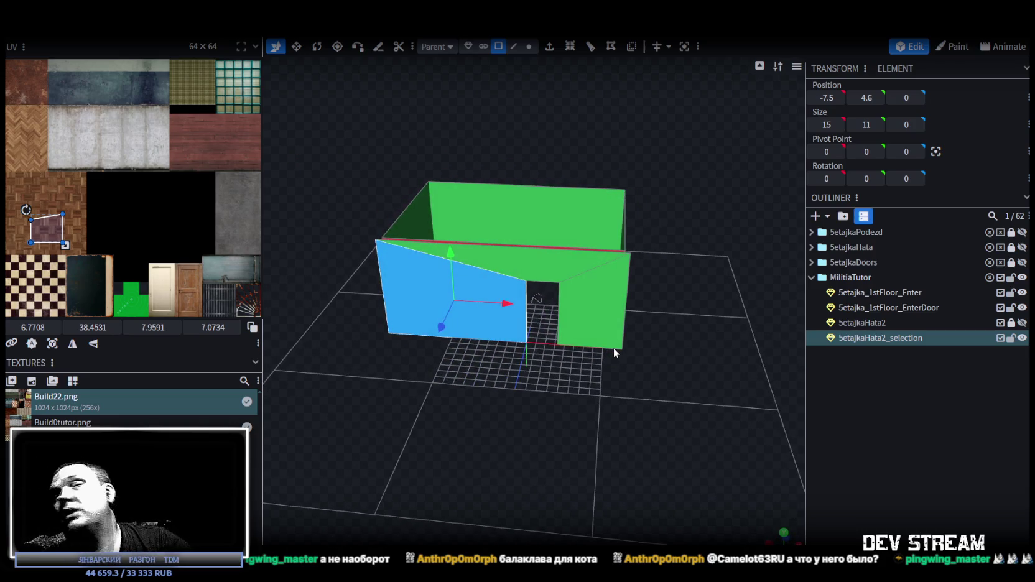
scroll(651, 381, "up", 2)
left_click_drag(651, 382, 707, 395)
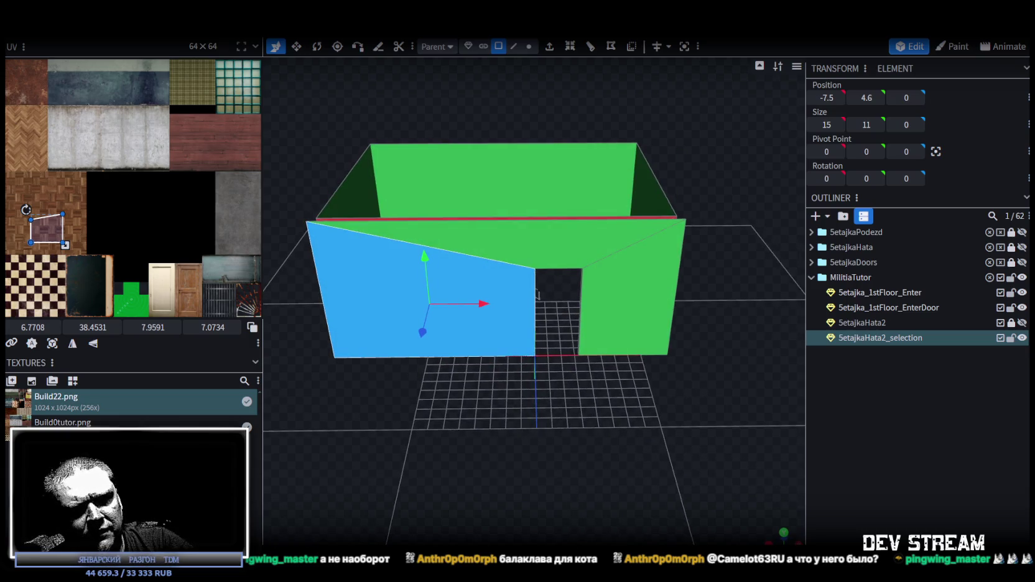
mouse_move(583, 489)
left_mouse_down()
mouse_move(483, 485)
mouse_move(596, 488)
mouse_move(643, 474)
left_mouse_up()
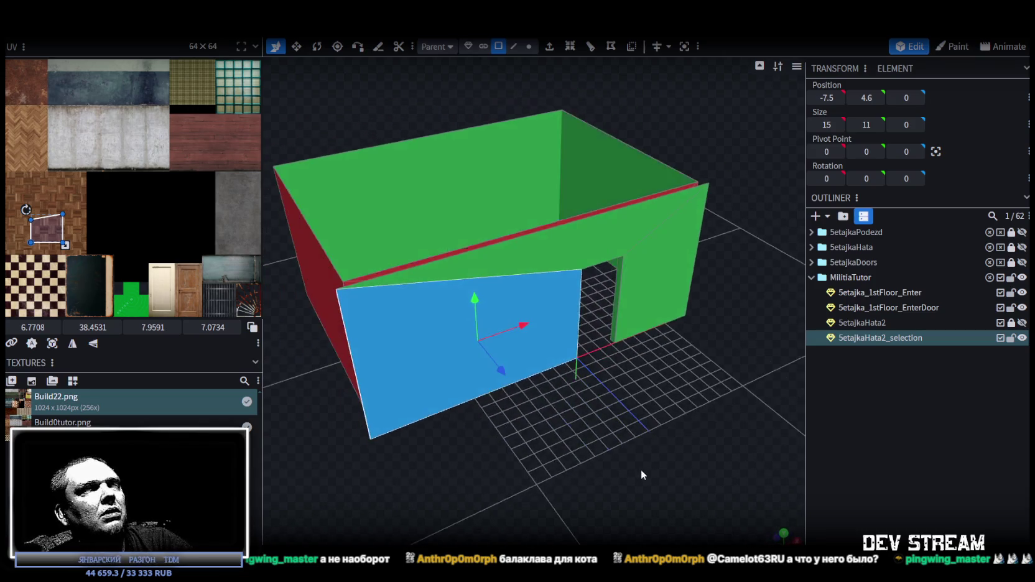
Step: In edge mode, select the vertical wall edge at X 10 beside the door
left_click(514, 46)
left_click(699, 227)
scroll(577, 429, "up", 3)
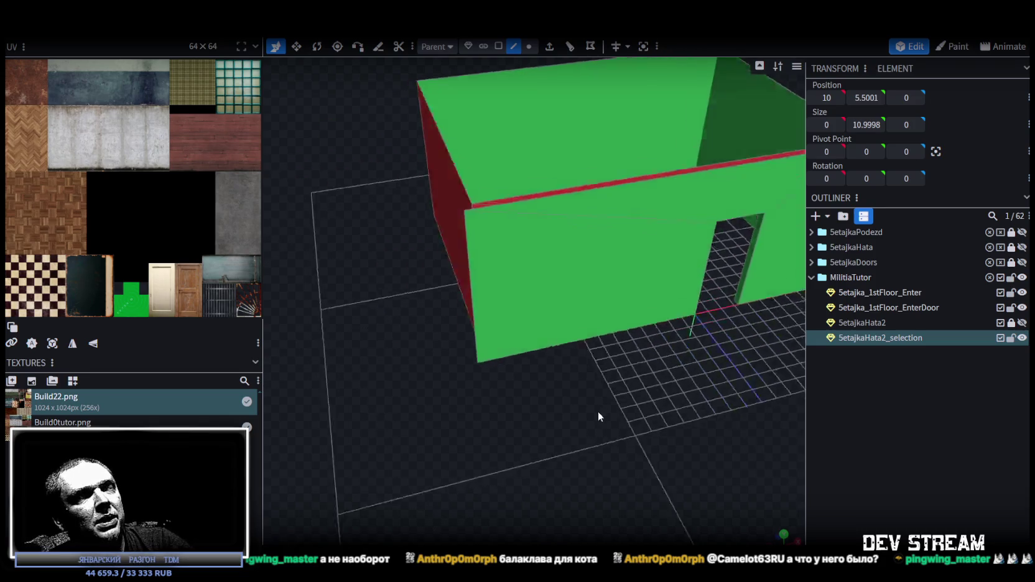
left_click_drag(598, 411, 444, 292)
left_click(450, 295)
scroll(619, 360, "down", 3)
mouse_move(619, 360)
left_mouse_down()
mouse_move(509, 366)
mouse_move(625, 349)
left_mouse_up()
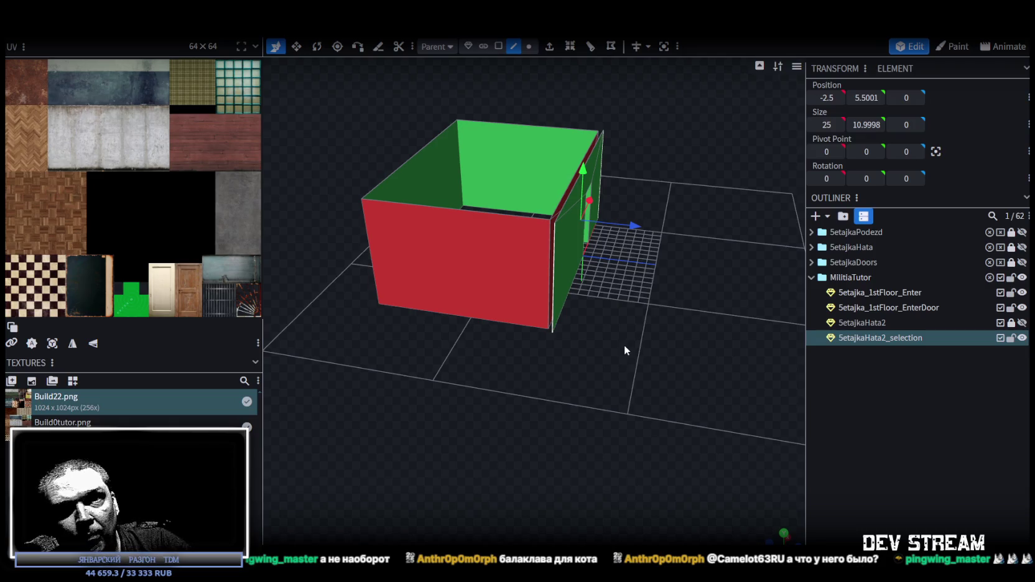
scroll(629, 413, "up", 3)
mouse_move(630, 413)
left_mouse_down()
mouse_move(439, 300)
mouse_move(598, 405)
mouse_move(622, 393)
mouse_move(680, 279)
left_mouse_up()
left_click(681, 278)
mouse_move(636, 361)
left_mouse_down()
mouse_move(619, 421)
mouse_move(634, 425)
mouse_move(507, 166)
left_mouse_up()
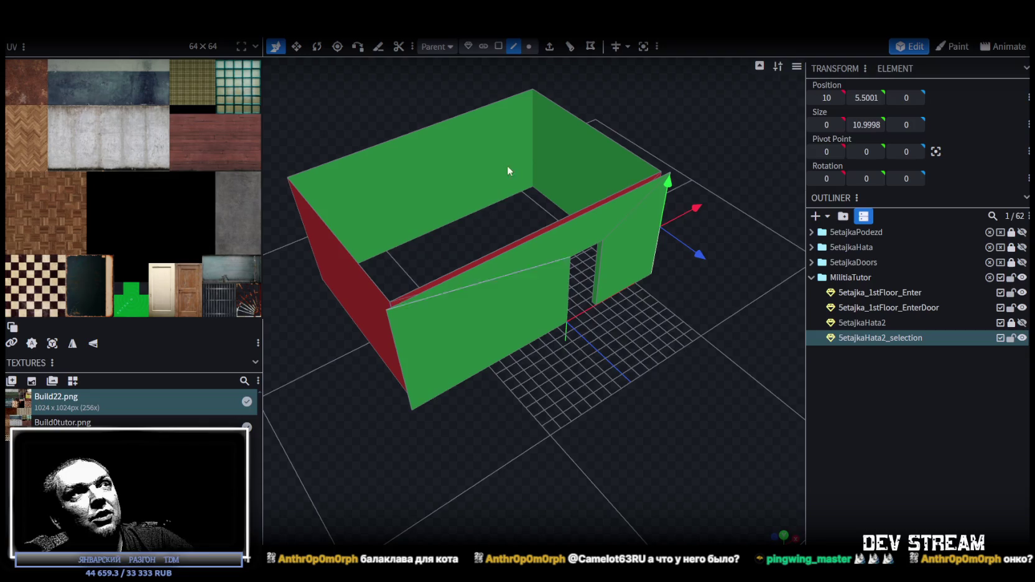
Step: Unhide the SetajkaHata building group and zoom in on its window frame
left_click(1022, 247)
scroll(626, 464, "down", 3)
scroll(581, 417, "down", 2)
scroll(569, 401, "up", 5)
mouse_move(569, 400)
left_mouse_down()
mouse_move(483, 300)
mouse_move(612, 408)
mouse_move(524, 370)
left_mouse_up()
scroll(559, 300, "up", 3)
mouse_move(560, 301)
left_mouse_down()
mouse_move(552, 308)
mouse_move(627, 245)
mouse_move(705, 218)
left_mouse_up()
scroll(705, 218, "down", 2)
scroll(644, 354, "down", 3)
scroll(645, 354, "up", 2)
mouse_move(769, 282)
left_mouse_down()
mouse_move(684, 302)
mouse_move(618, 268)
mouse_move(638, 281)
mouse_move(738, 247)
left_mouse_up()
scroll(592, 274, "up", 3)
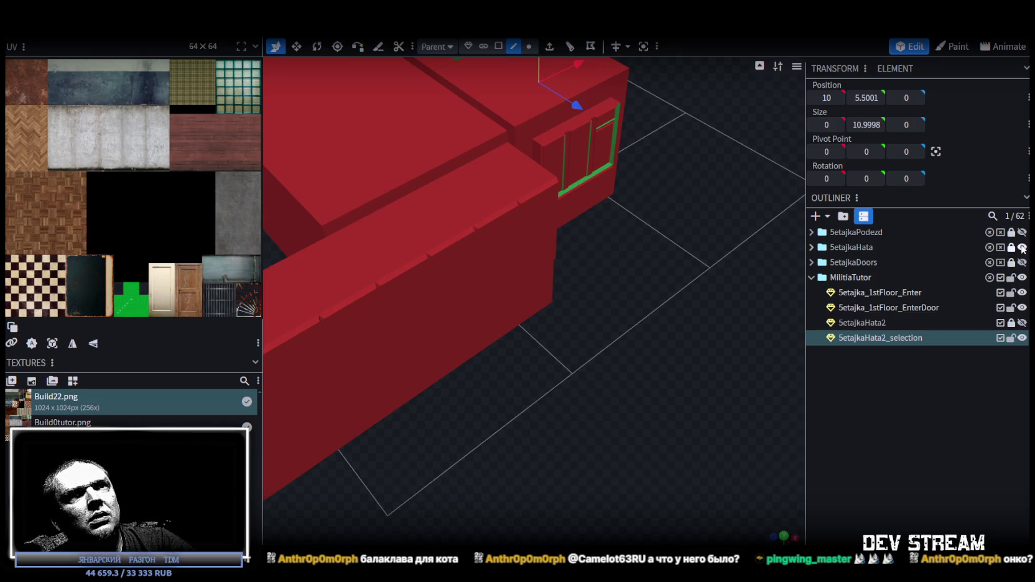
Step: Hide SetajkaHata, show only the SetajkaHata1_Wood window frames, and select that mesh
left_click(1022, 248)
left_click(811, 246)
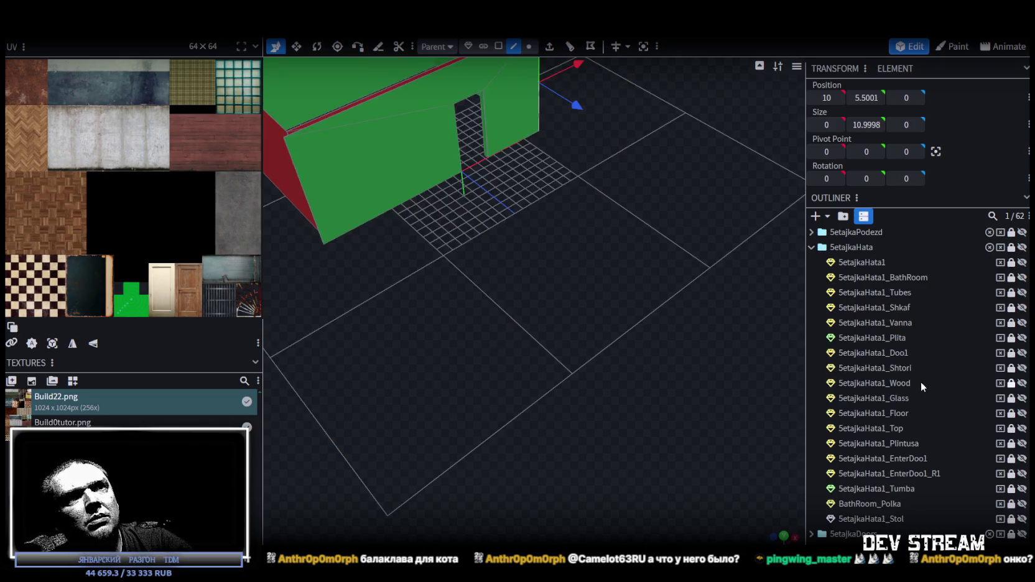
left_click(1022, 383)
mouse_move(696, 311)
left_mouse_down()
mouse_move(774, 317)
mouse_move(669, 327)
mouse_move(721, 267)
left_mouse_up()
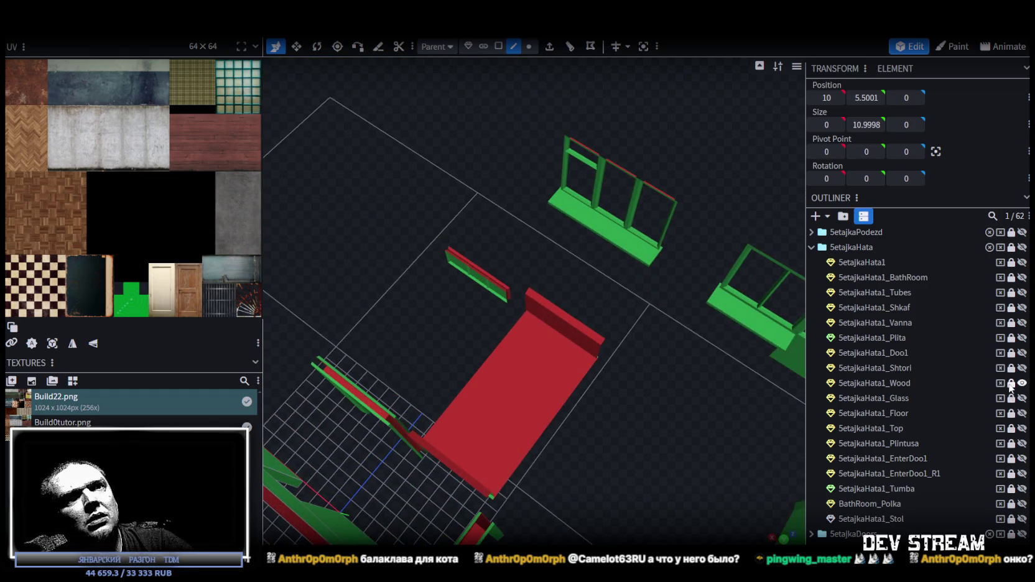
left_click(644, 254)
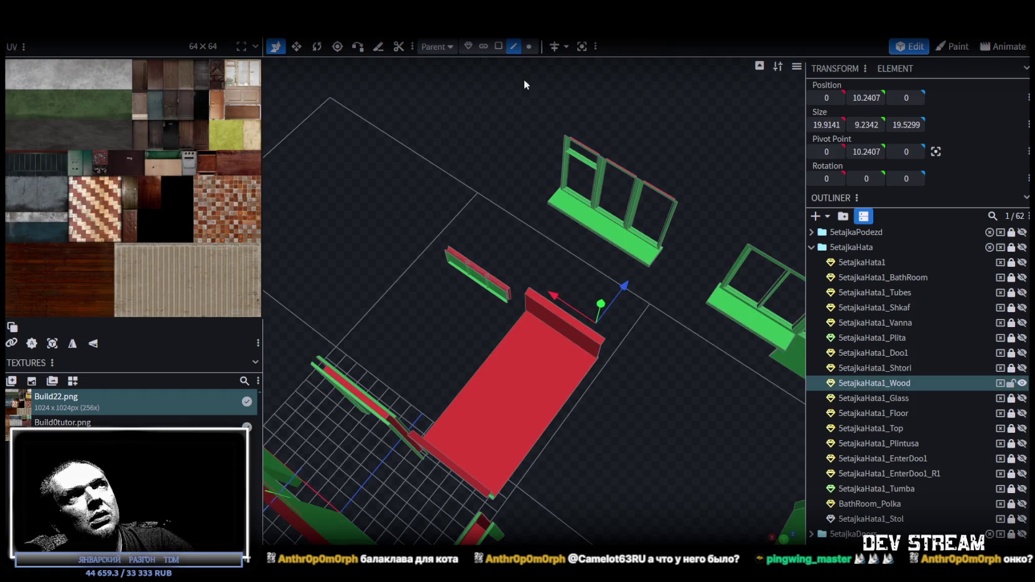
Step: Box-select the left window frame's faces and copy and paste them
left_click_drag(525, 83, 635, 187)
left_click(499, 46)
mouse_move(499, 81)
left_mouse_down()
mouse_move(674, 264)
mouse_move(687, 266)
mouse_move(746, 197)
mouse_move(586, 181)
mouse_move(567, 166)
left_mouse_up()
left_click_drag(346, 131, 550, 282)
right_click(493, 182)
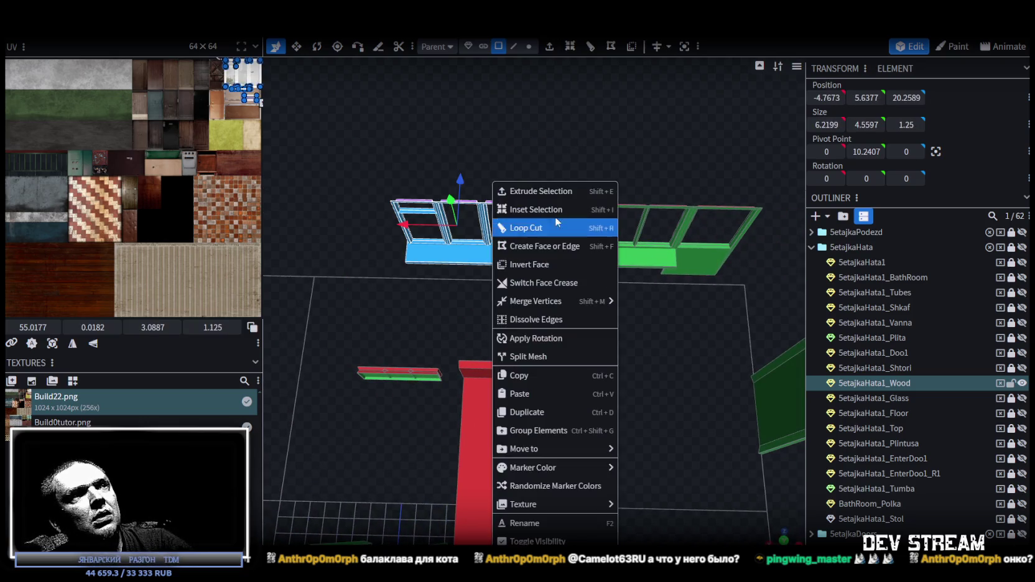
left_click(532, 377)
right_click(492, 181)
left_click(536, 393)
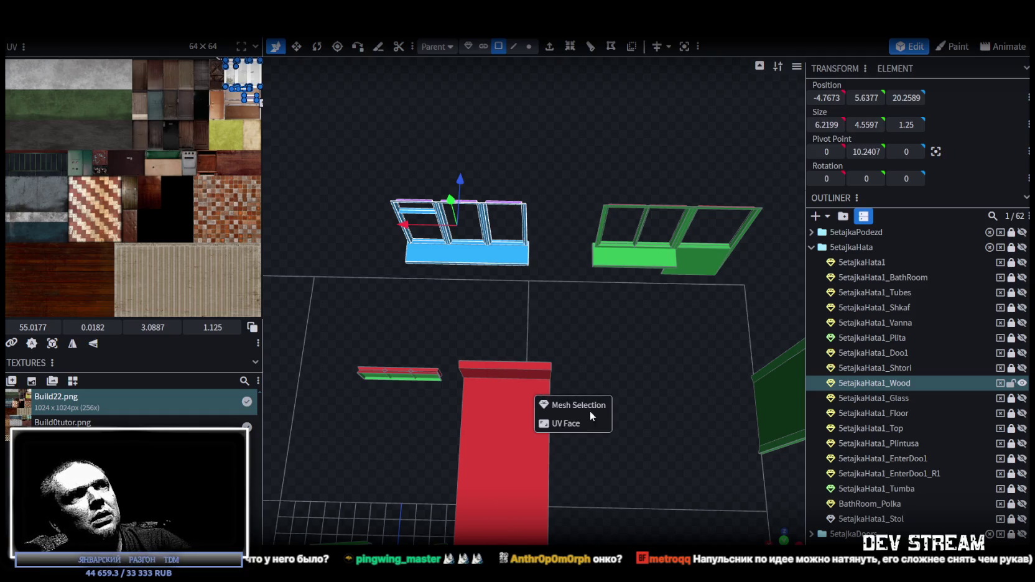
left_click(584, 404)
Step: Split the selected frame into its own object and hide the original SetajkaHata1_Wood mesh
right_click(490, 260)
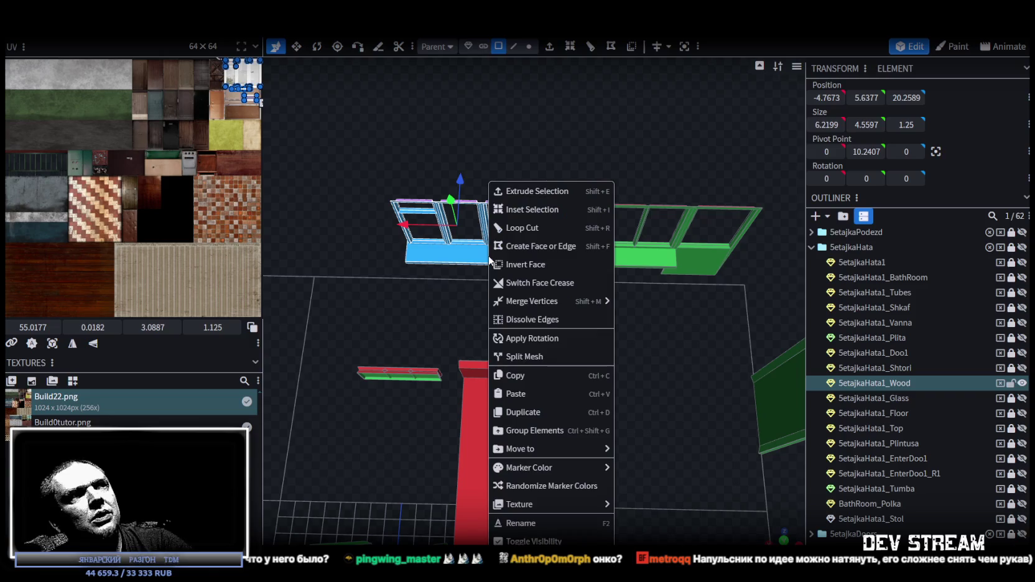
left_click(535, 356)
left_click(1021, 385)
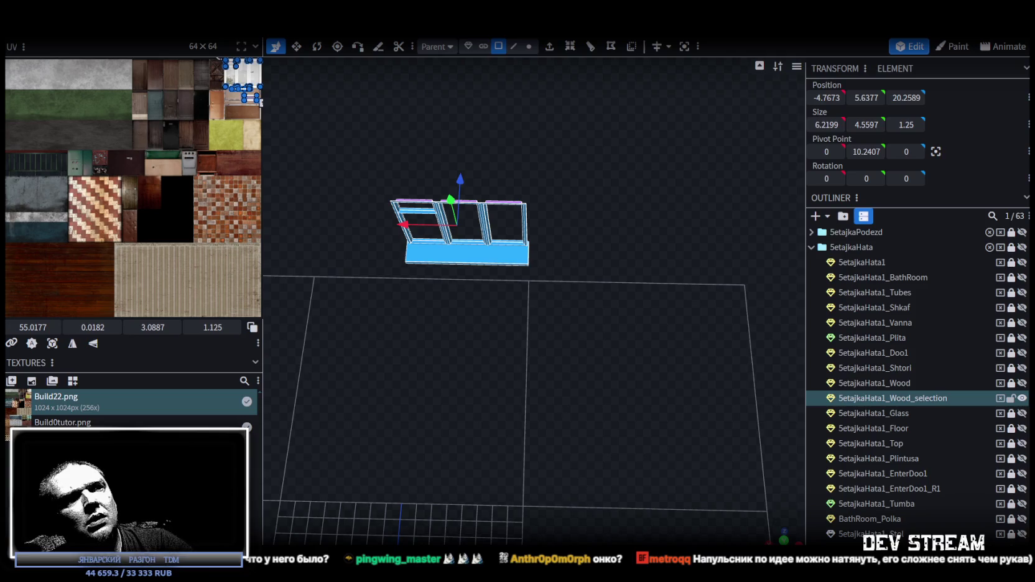
Step: Move the split window frame into the MilitiaTutor group and slide it beside the left wall
left_click_drag(892, 398, 883, 476)
mouse_move(583, 433)
left_mouse_down()
mouse_move(511, 395)
mouse_move(610, 371)
mouse_move(597, 349)
mouse_move(611, 404)
left_mouse_up()
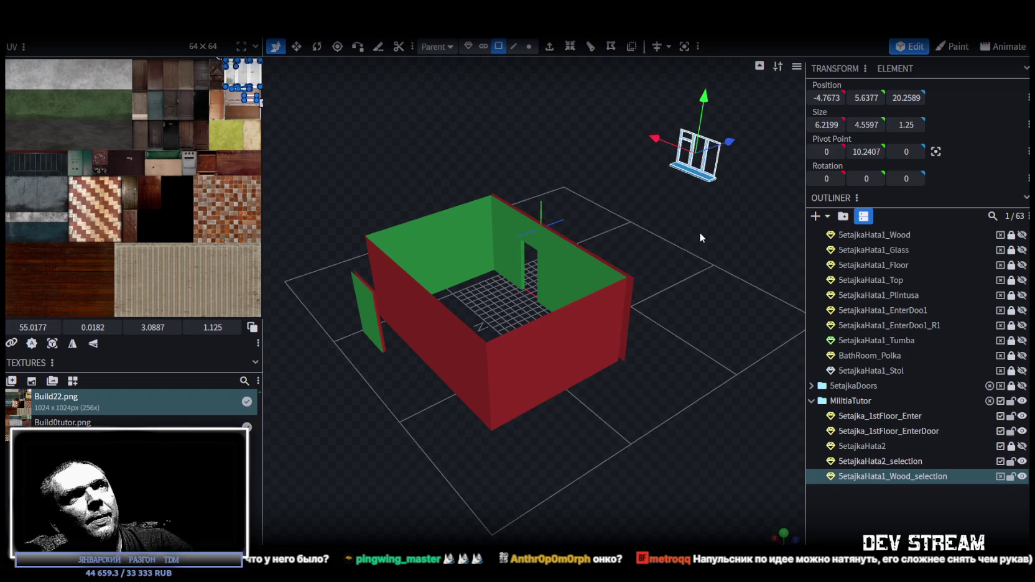
left_click_drag(732, 145, 448, 220)
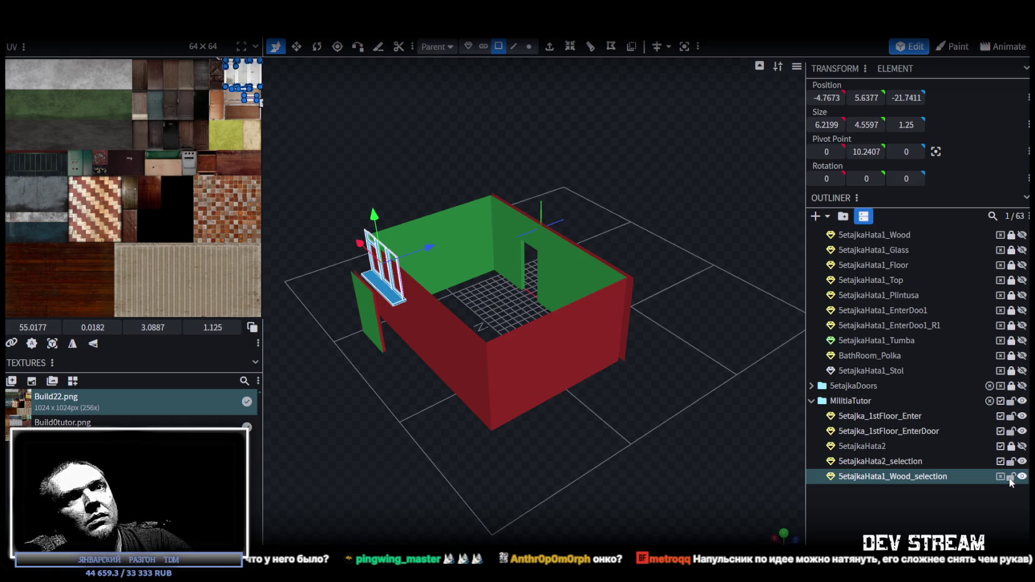
mouse_move(424, 416)
left_mouse_down()
mouse_move(477, 443)
mouse_move(509, 422)
mouse_move(573, 437)
mouse_move(556, 414)
mouse_move(568, 75)
left_mouse_up()
scroll(493, 425, "up", 3)
scroll(491, 415, "up", 2)
Step: Centre the window frame's pivot on itself
left_click(530, 47)
mouse_move(383, 368)
left_mouse_down()
mouse_move(624, 361)
mouse_move(569, 410)
left_mouse_up()
scroll(569, 411, "up", 5)
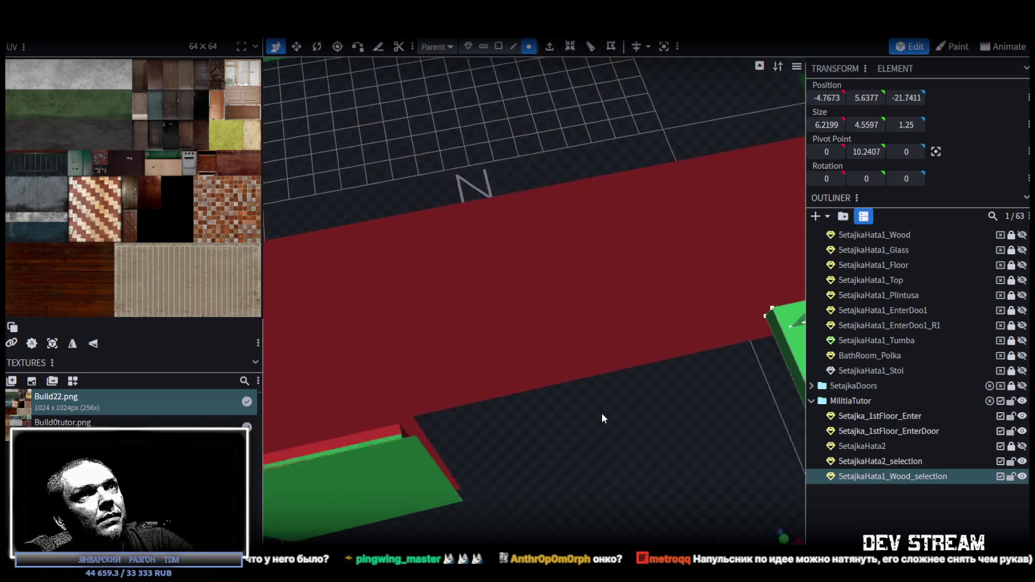
left_click(733, 305)
scroll(684, 398, "down", 4)
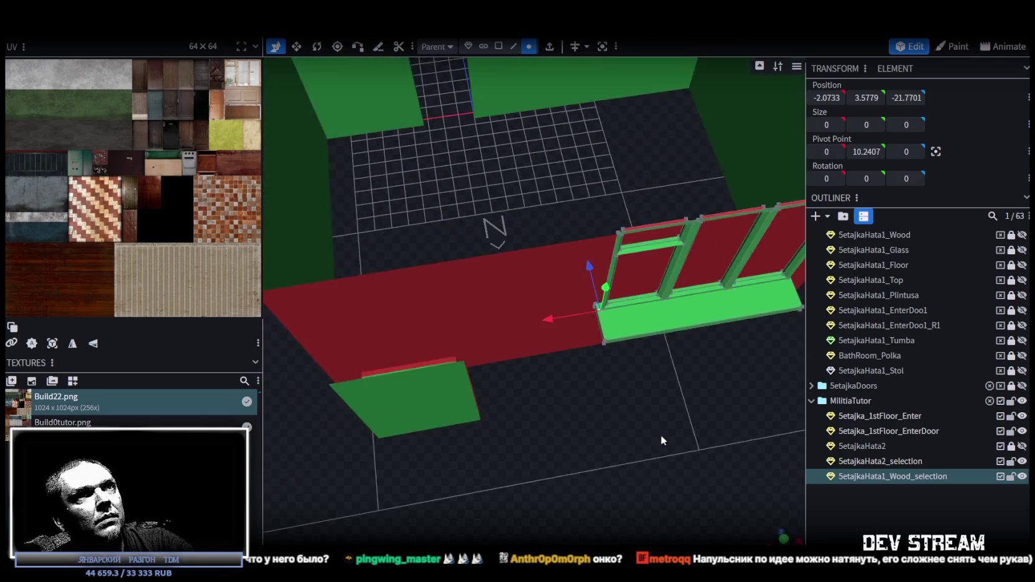
left_click_drag(663, 434, 613, 411)
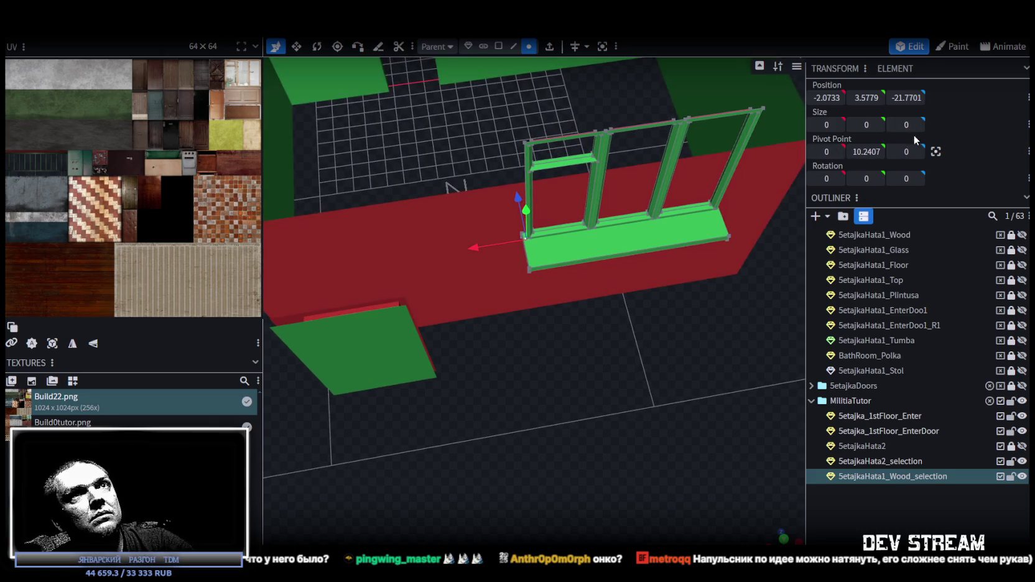
left_click(935, 151)
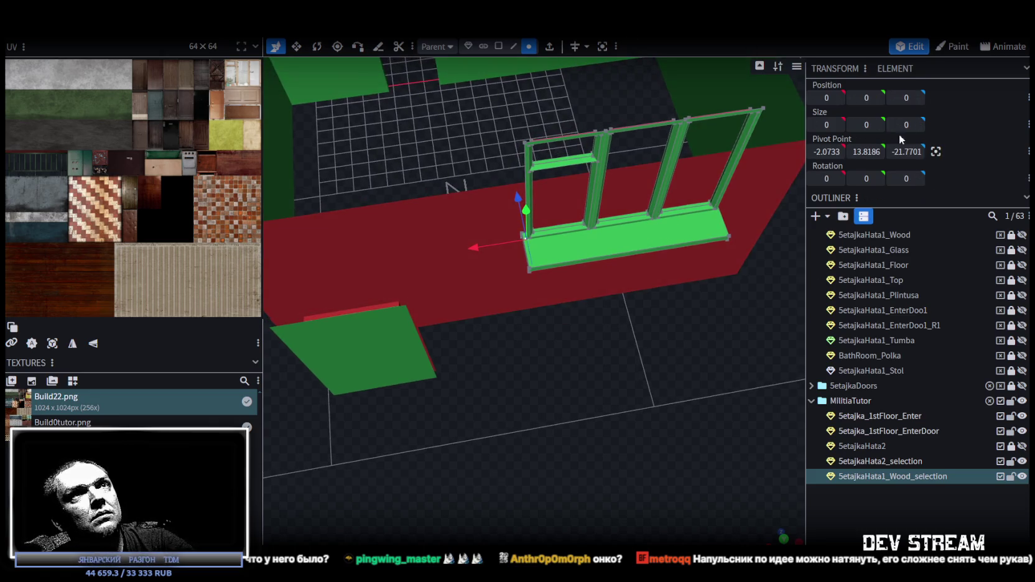
Step: Rotate the window frame to -180 degrees around its Y axis
left_click(469, 47)
scroll(582, 112, "down", 5)
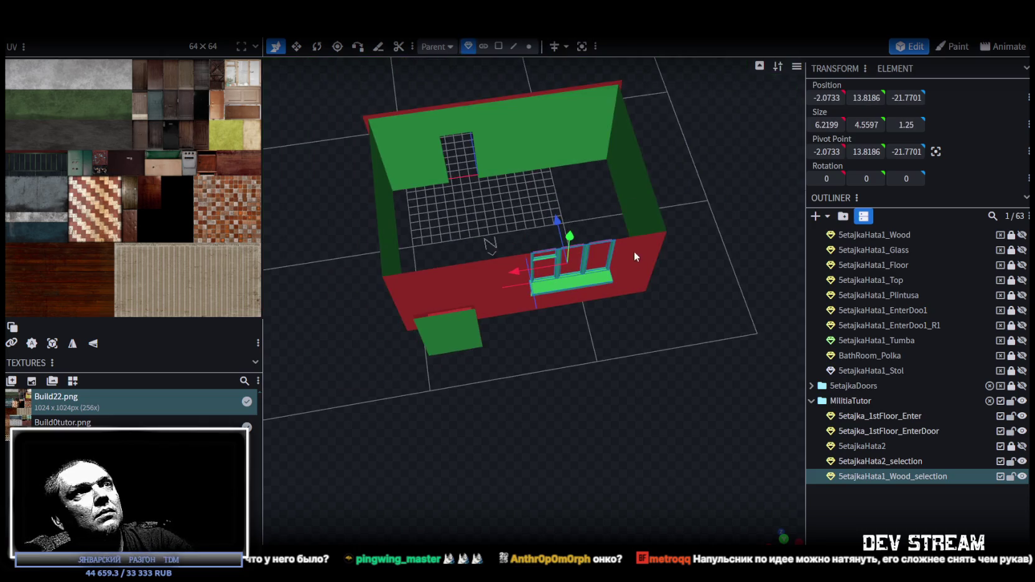
scroll(435, 174, "up", 4)
key("r")
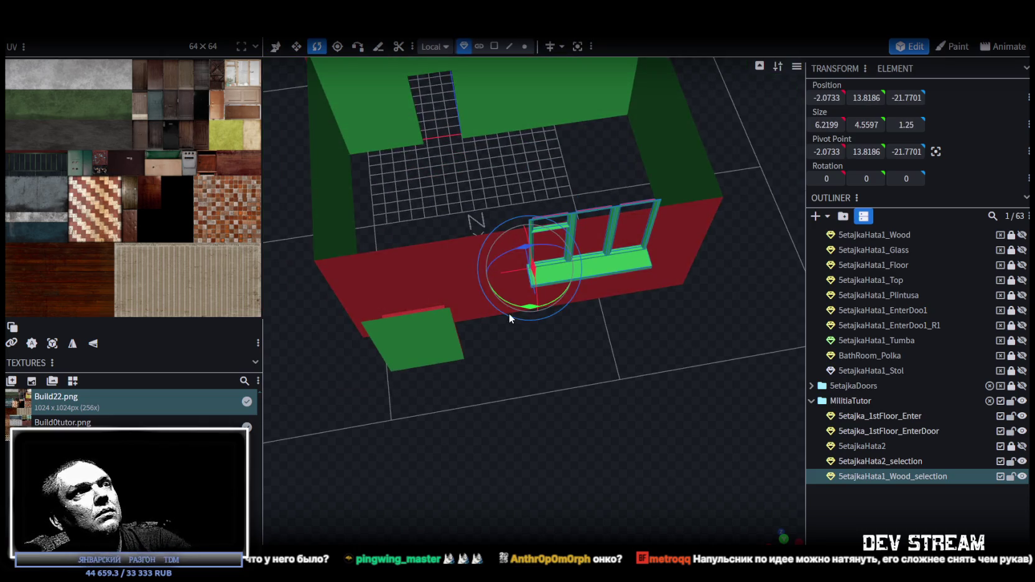
left_click_drag(523, 308, 571, 309)
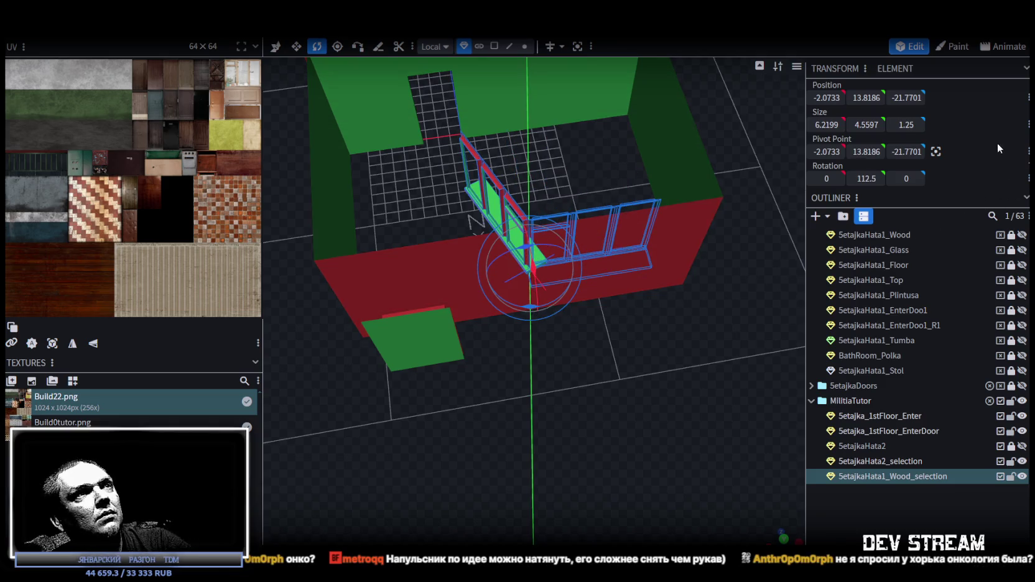
mouse_move(818, 250)
left_mouse_down()
mouse_move(521, 51)
mouse_move(611, 62)
mouse_move(645, 402)
mouse_move(530, 294)
mouse_move(579, 312)
mouse_move(475, 275)
left_mouse_up()
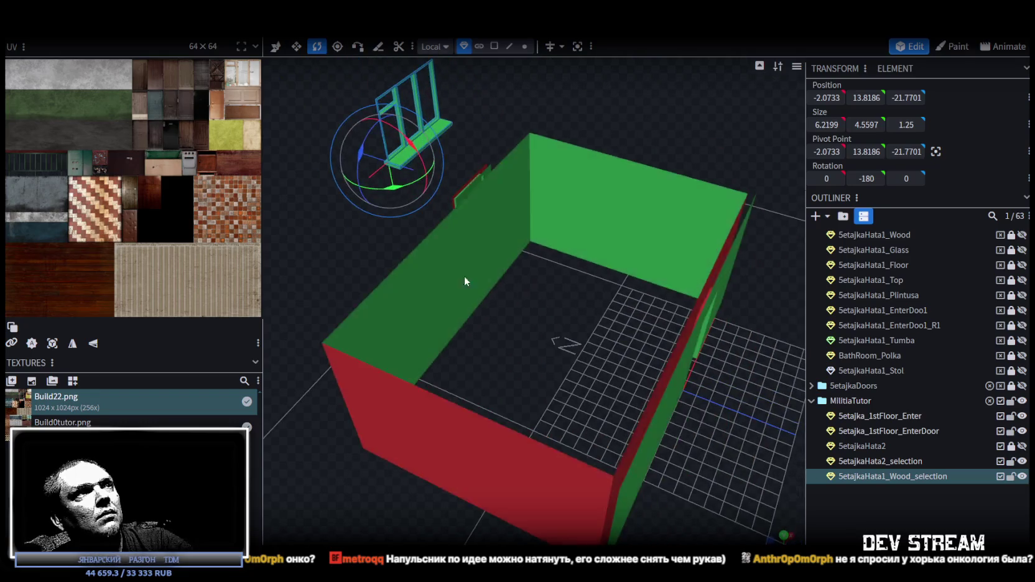
left_click(438, 283)
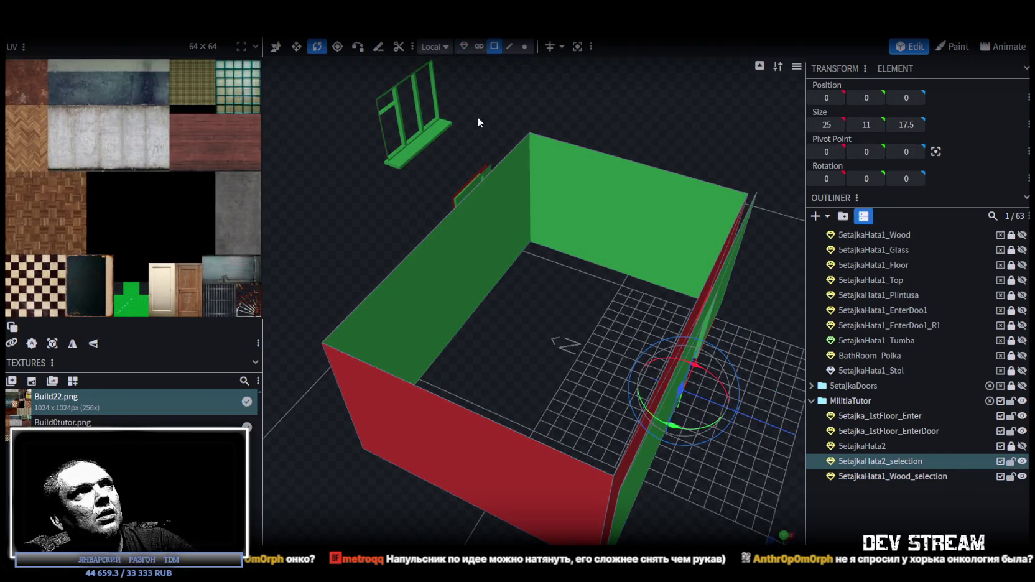
Step: Check the left wall's Z position, then set the window frame's Z to -17.5
left_click(471, 278)
key("v")
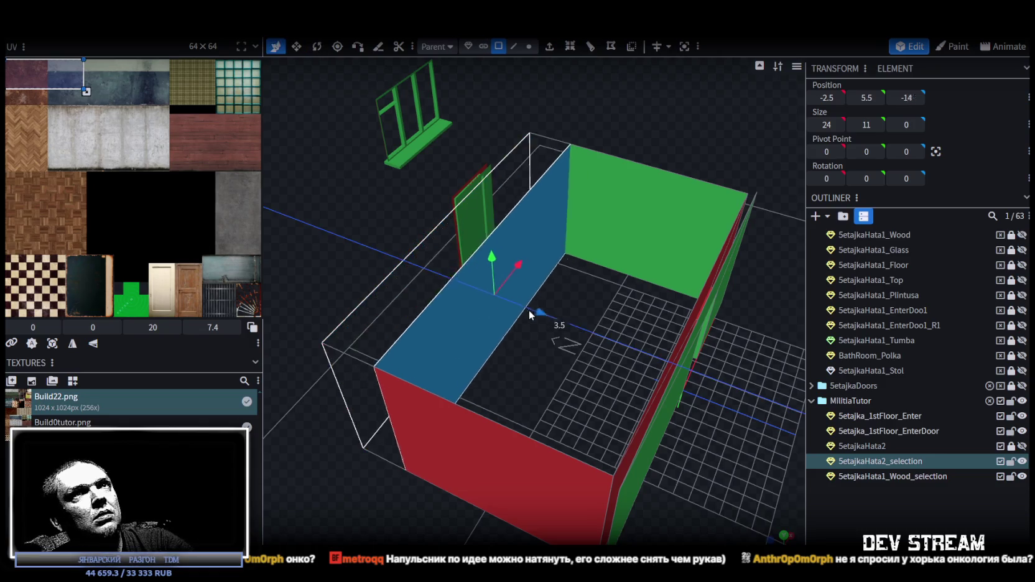
left_click(907, 97)
right_click_drag(373, 203, 407, 240)
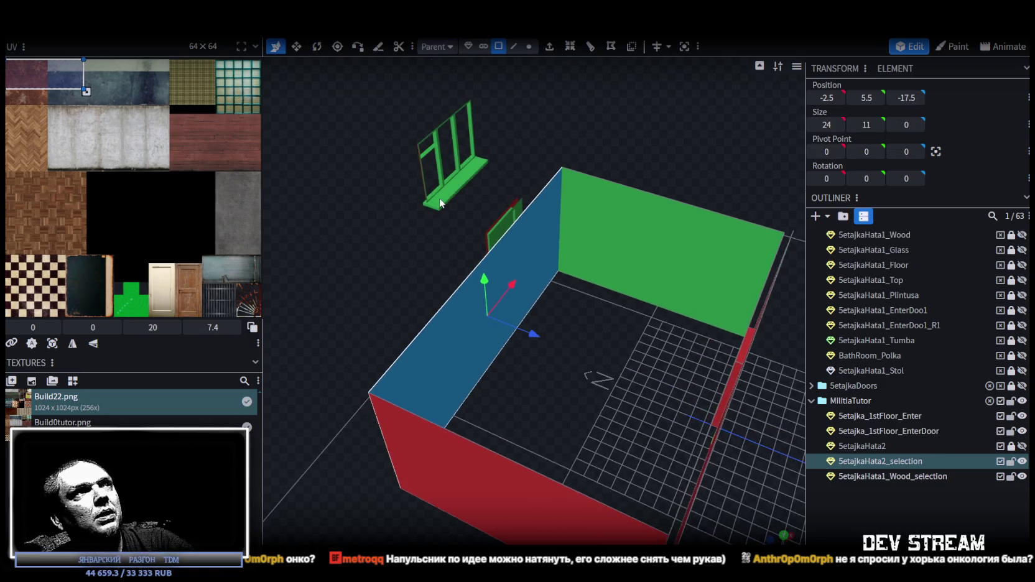
left_click(445, 199)
left_click(467, 46)
left_click(907, 98)
type("-17.5")
key("Return")
Step: Adjust the frame's height along the wall, ending at Y 3, and slide it sideways
left_click_drag(517, 374, 559, 348)
left_click(875, 99)
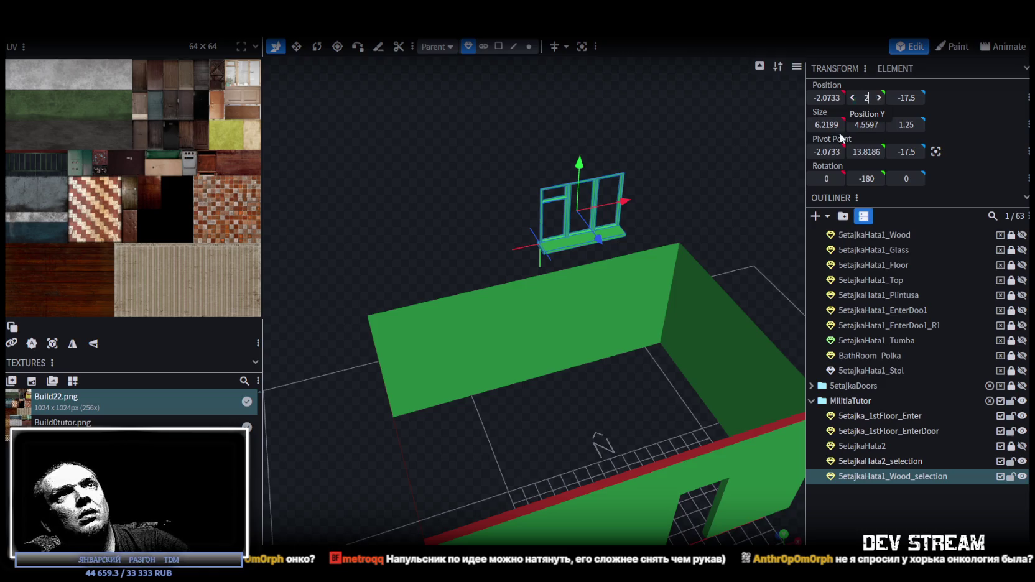
type("2")
key("Return")
mouse_move(662, 255)
left_mouse_down()
mouse_move(526, 178)
mouse_move(530, 145)
left_mouse_up()
scroll(528, 133, "up", 2)
scroll(526, 247, "up", 2)
mouse_move(541, 205)
left_mouse_down()
mouse_move(538, 180)
mouse_move(610, 433)
mouse_move(627, 388)
mouse_move(613, 408)
left_mouse_up()
mouse_move(645, 333)
left_mouse_down()
mouse_move(506, 337)
mouse_move(522, 332)
left_mouse_up()
Step: Set the window frame's X to -11 and duplicate it with Ctrl+D
double_click(823, 98)
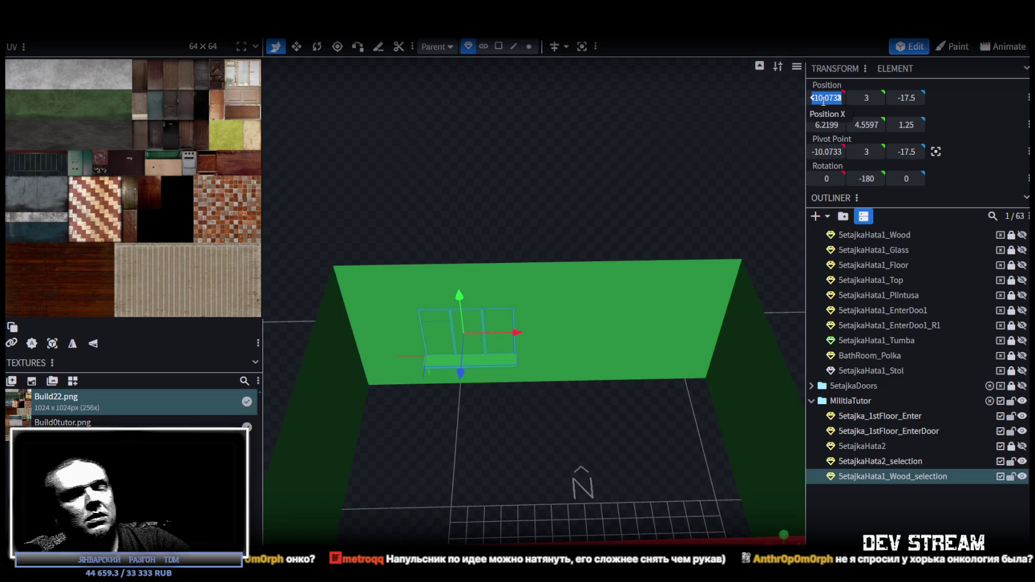
type("-11")
key("Return")
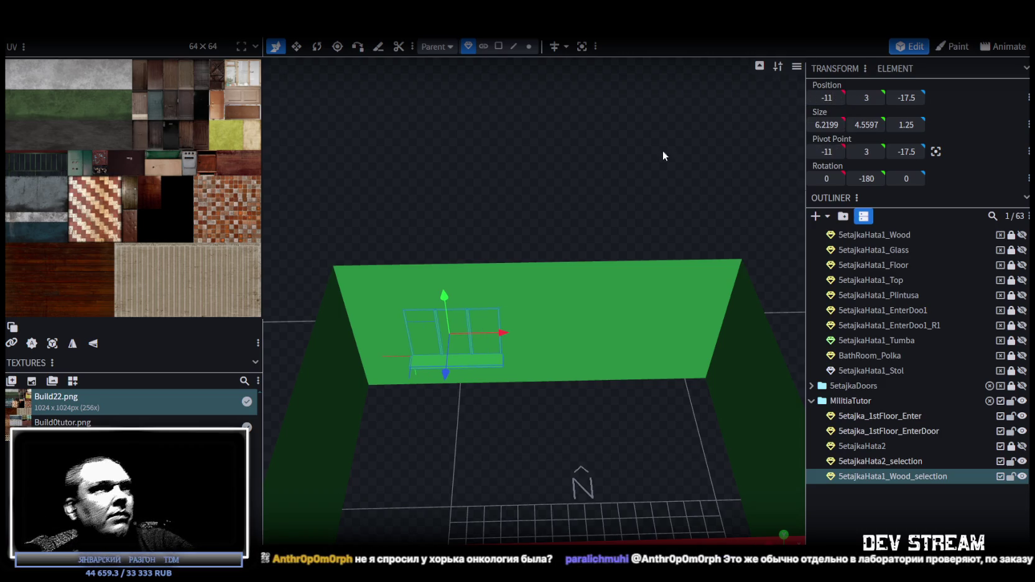
mouse_move(496, 336)
left_mouse_down()
mouse_move(487, 337)
mouse_move(550, 355)
mouse_move(589, 325)
left_mouse_up()
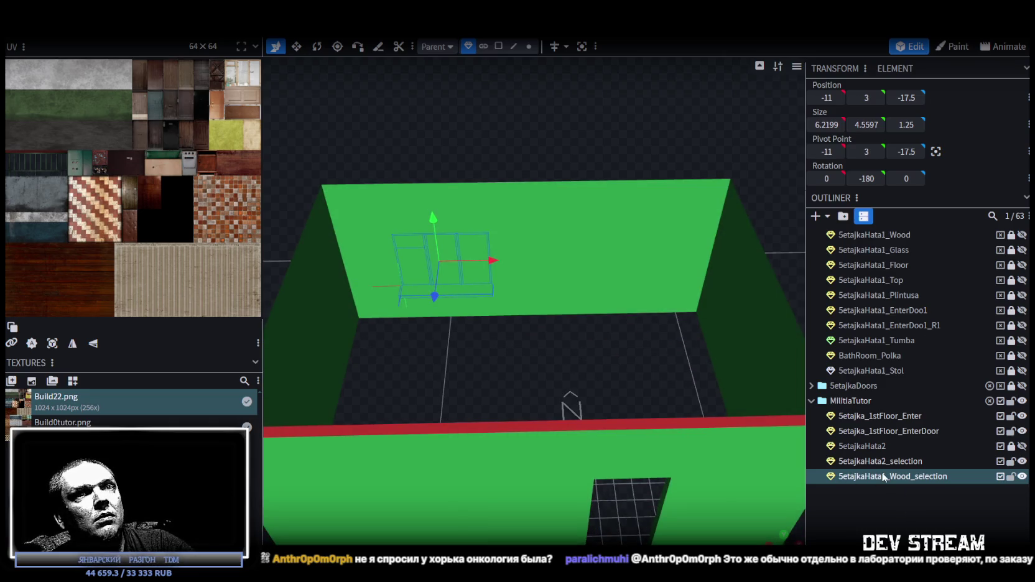
key("ctrl+d")
scroll(592, 352, "down", 3)
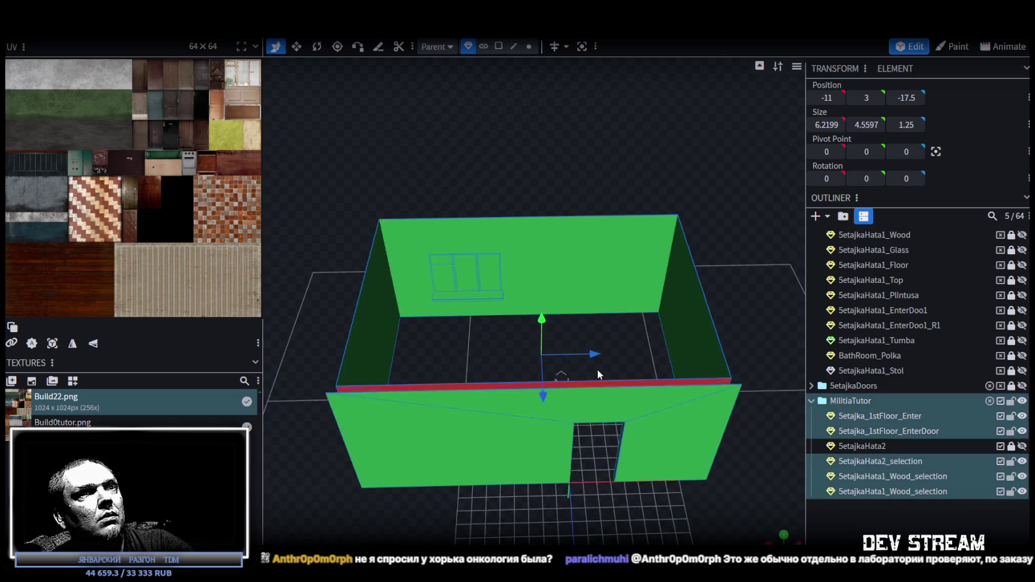
Step: Select the duplicate window frame and slide it along X to 0
scroll(600, 368, "up", 3)
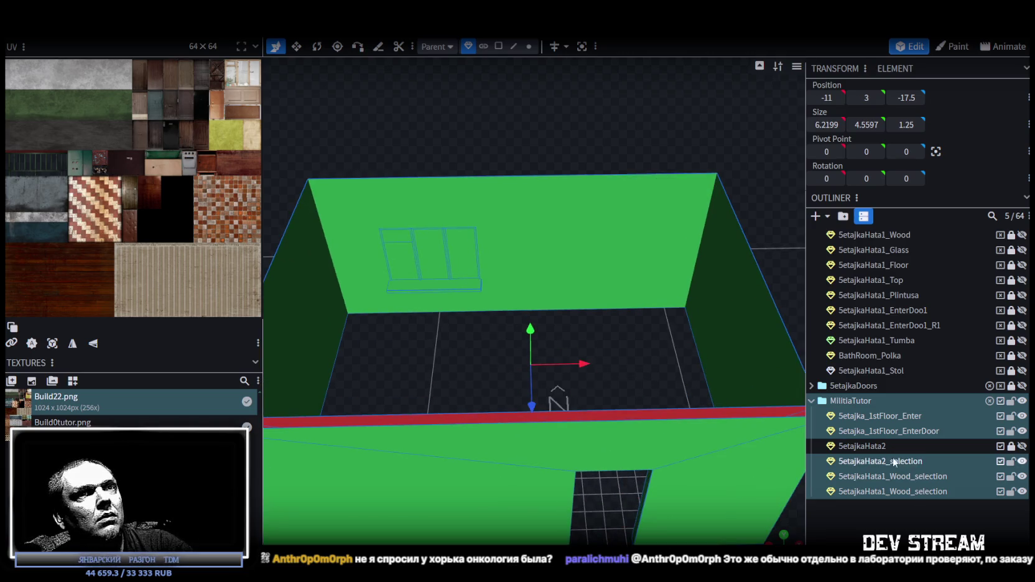
left_click(891, 494)
left_click(539, 304)
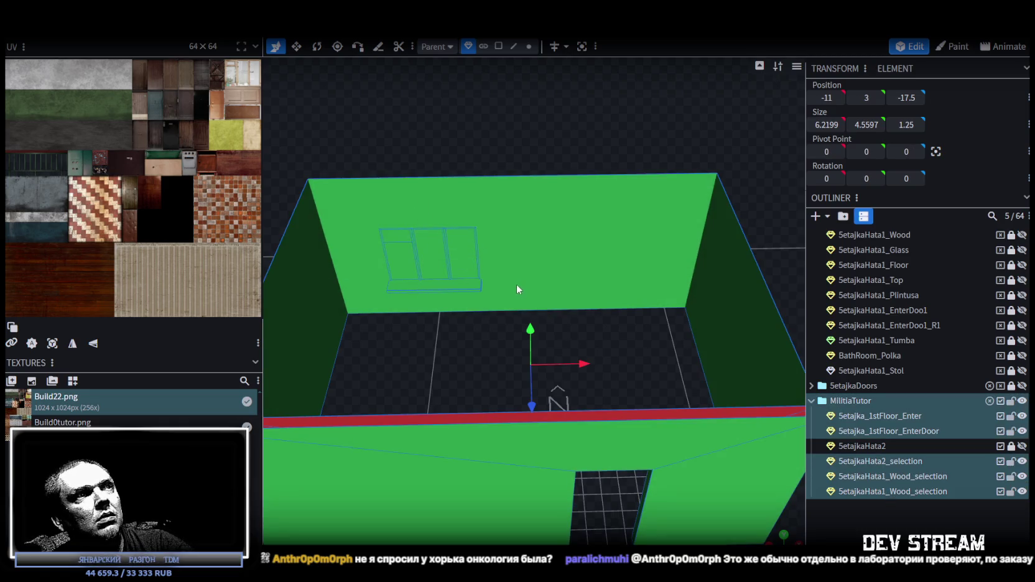
left_click(877, 492)
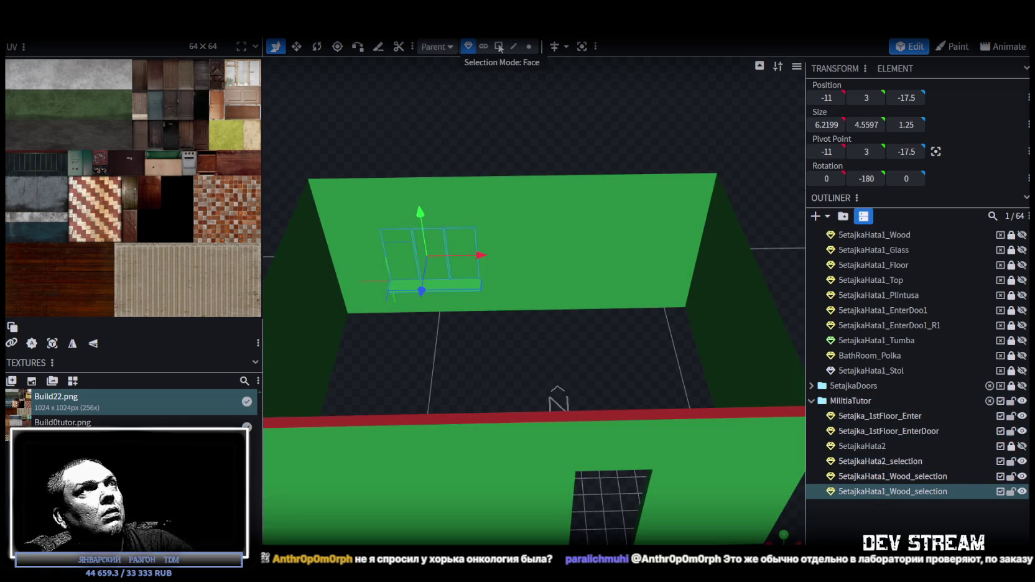
left_click_drag(491, 257, 645, 254)
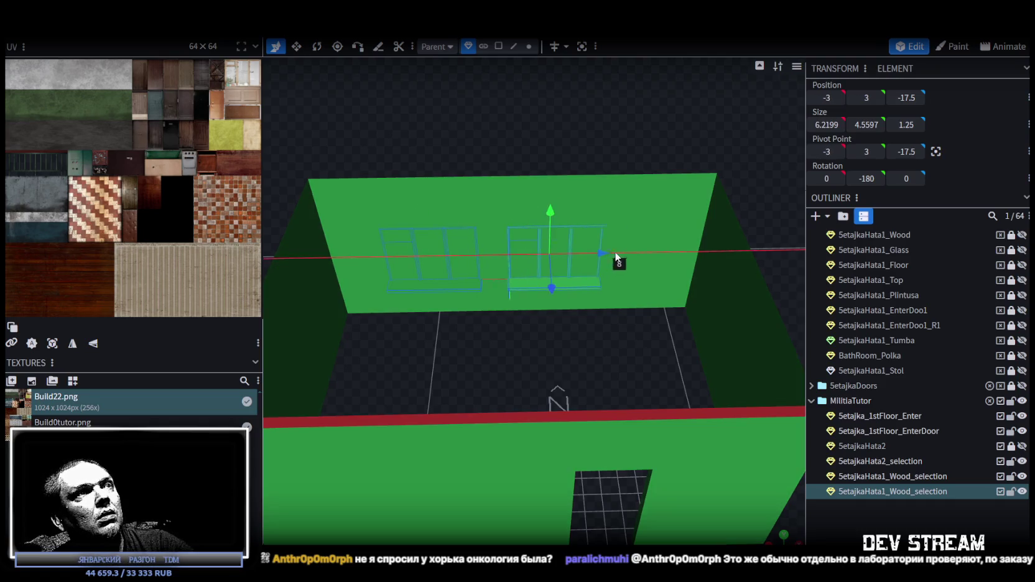
Step: Select the far green wall and toggle the SetajkaHata2 walls' visibility on and off
mouse_move(554, 308)
left_mouse_down()
mouse_move(540, 346)
mouse_move(532, 342)
left_mouse_up()
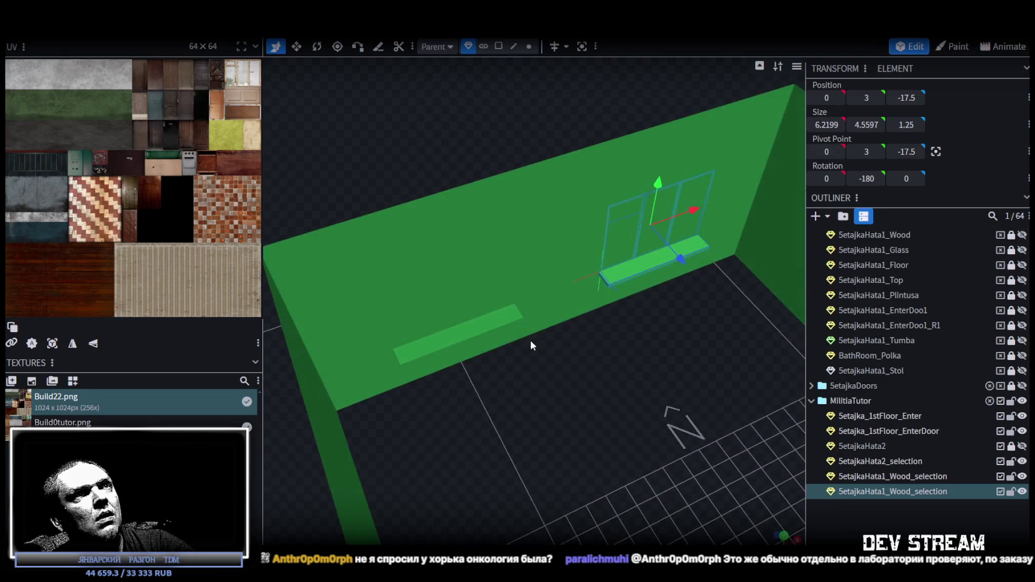
left_click_drag(578, 364, 576, 361)
left_click(568, 190)
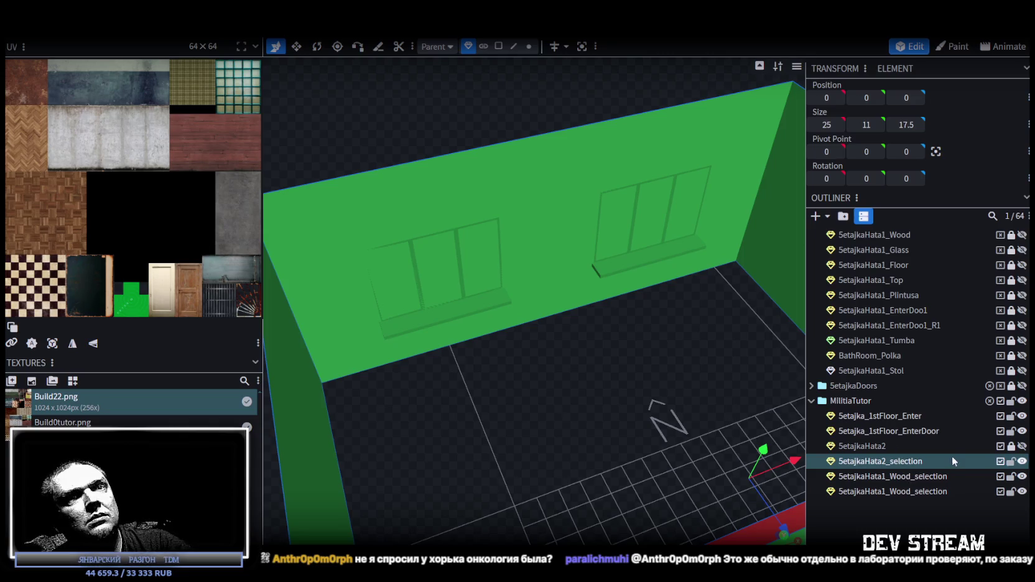
mouse_move(556, 243)
left_mouse_down()
mouse_move(595, 373)
mouse_move(581, 326)
left_mouse_up()
left_click(1022, 446)
left_click(1021, 447)
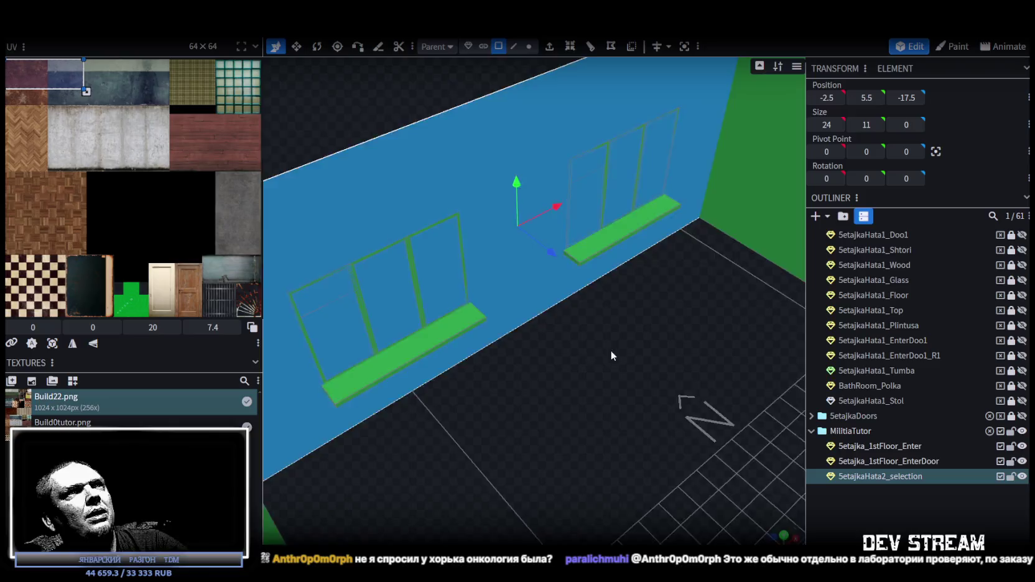
mouse_move(610, 350)
left_mouse_down()
mouse_move(576, 345)
mouse_move(625, 342)
mouse_move(547, 359)
mouse_move(594, 362)
left_mouse_up()
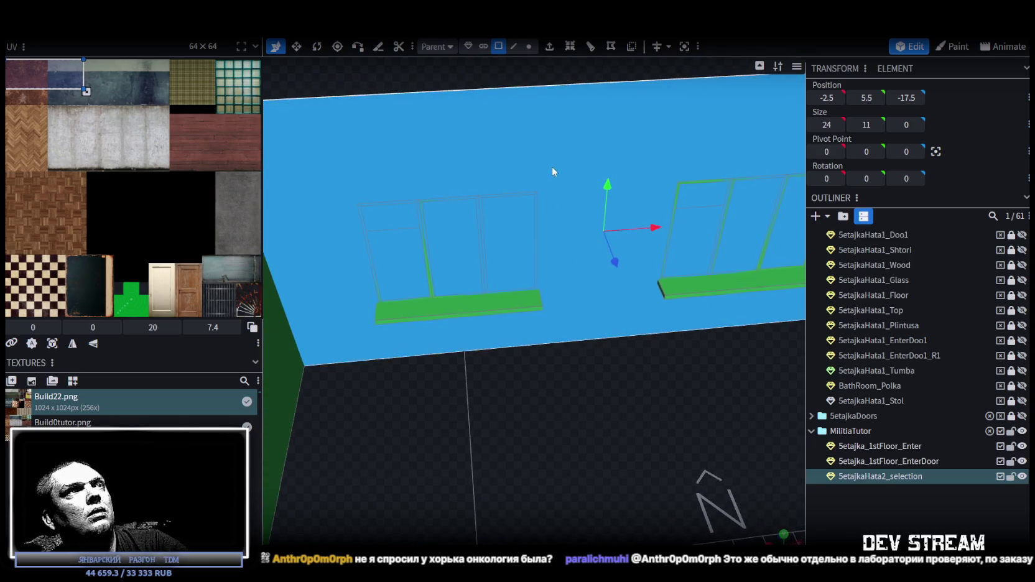
left_click_drag(552, 167, 552, 188)
scroll(544, 198, "up", 2)
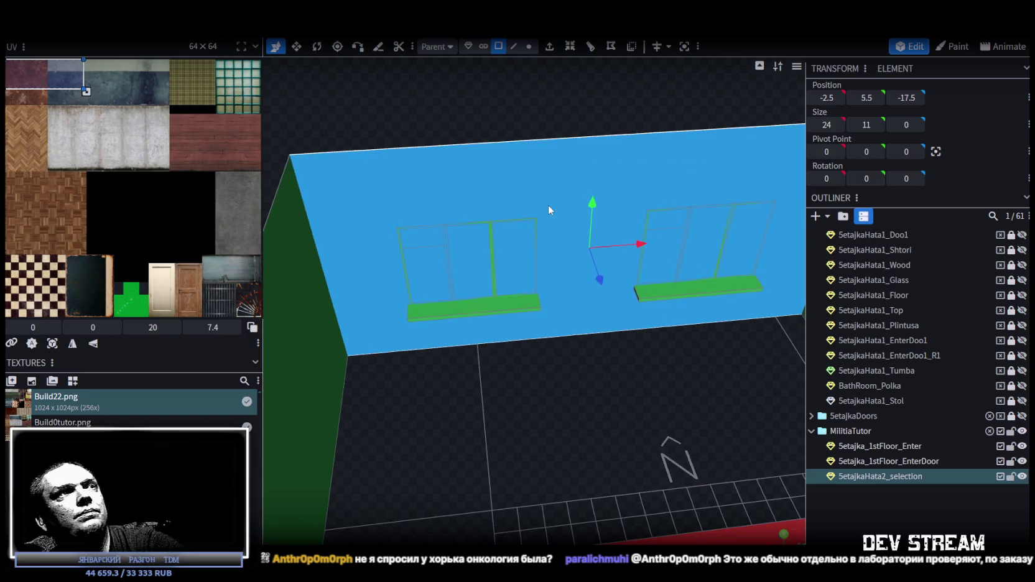
scroll(503, 190, "up", 3)
scroll(466, 193, "up", 2)
scroll(454, 201, "down", 2)
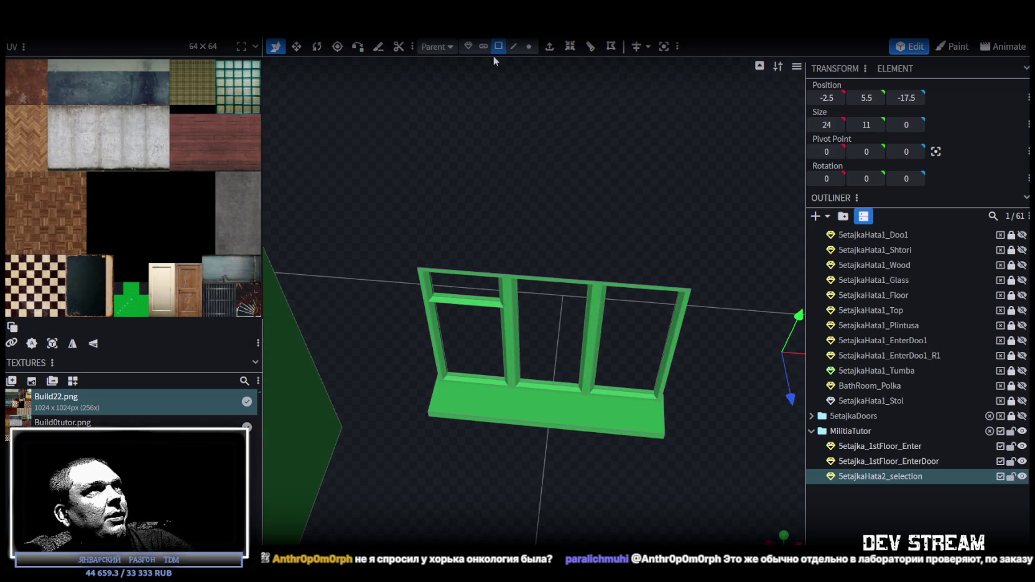
Step: In edge mode, drag the wall's end edge inward from X -14.5 to -12.75
left_click(513, 46)
scroll(474, 177, "up", 2)
left_click(376, 268)
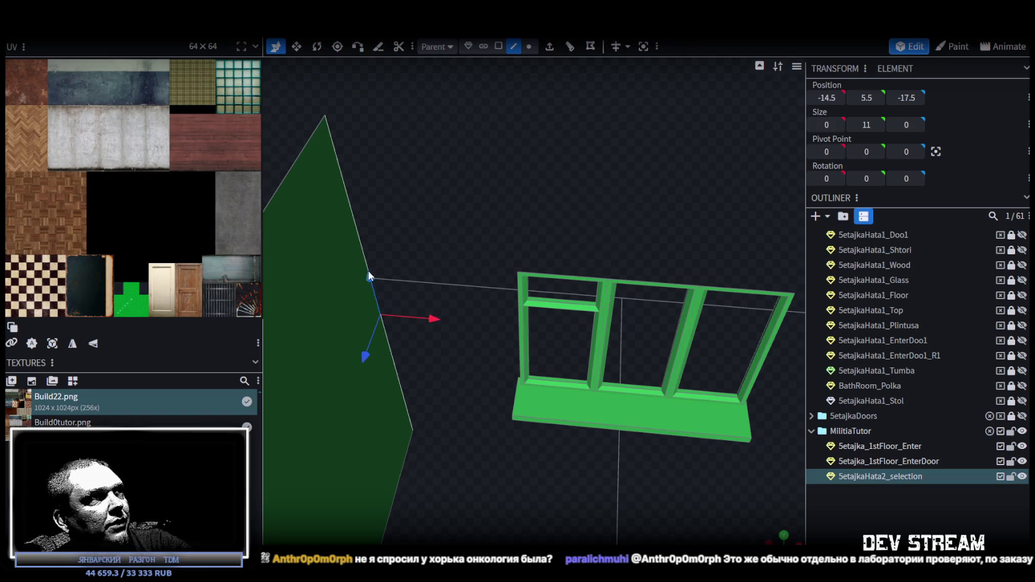
mouse_move(517, 310)
left_mouse_down()
mouse_move(591, 419)
mouse_move(511, 339)
left_mouse_up()
Step: Select the edge and wall faces around the left window frame, above the windows and along the long wall
scroll(510, 339, "up", 3)
mouse_move(393, 312)
left_mouse_down()
mouse_move(489, 296)
mouse_move(494, 324)
mouse_move(499, 310)
mouse_move(463, 308)
mouse_move(418, 285)
left_mouse_up()
left_click(493, 318)
left_click(402, 272)
mouse_move(499, 384)
left_mouse_down()
mouse_move(444, 357)
mouse_move(500, 319)
mouse_move(495, 311)
left_mouse_up()
left_click(494, 310)
mouse_move(602, 331)
left_mouse_down()
mouse_move(643, 280)
mouse_move(610, 325)
left_mouse_up()
left_click(586, 253)
mouse_move(586, 252)
left_mouse_down()
mouse_move(476, 430)
mouse_move(454, 300)
left_mouse_up()
left_click(367, 318)
left_click_drag(366, 317, 475, 384)
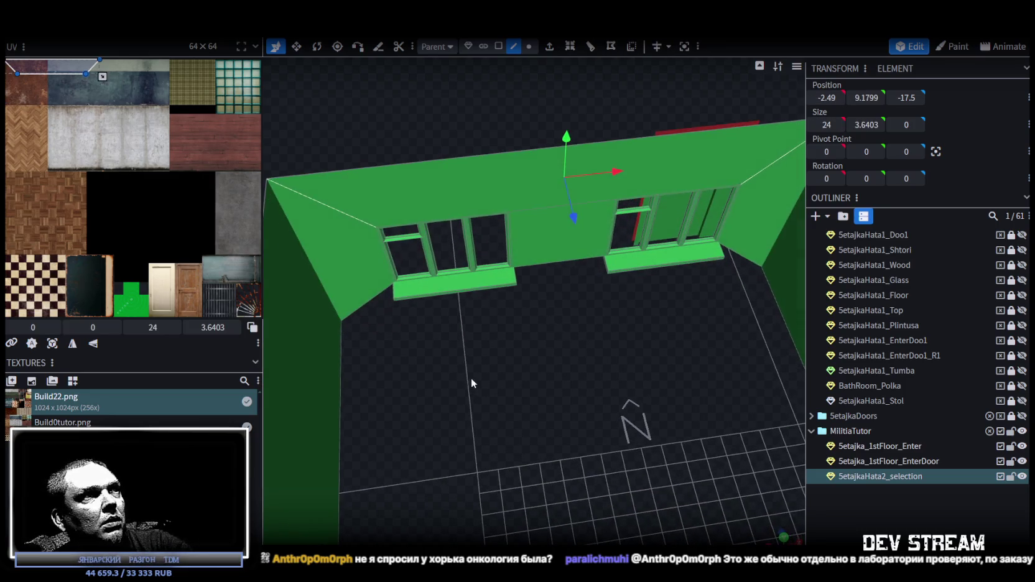
mouse_move(373, 301)
left_mouse_down()
mouse_move(754, 268)
mouse_move(608, 401)
mouse_move(590, 148)
left_mouse_up()
left_click(741, 254)
Step: In face mode, select the left side wall face and the long inner wall face
left_click(498, 46)
left_click(416, 252)
left_click(479, 238, "shift")
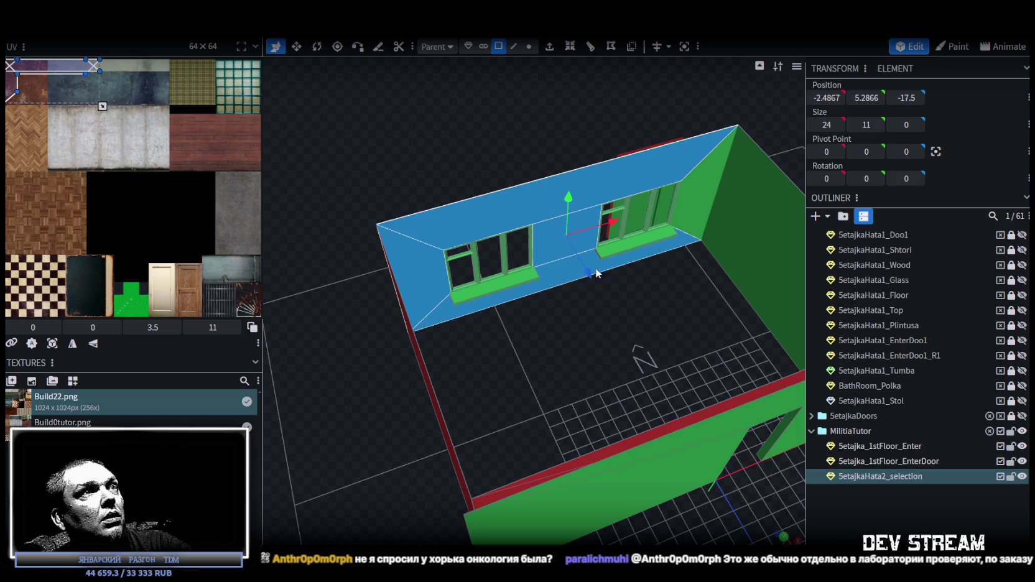
Step: Split the selected wall faces off into a separate mesh
right_click(694, 195)
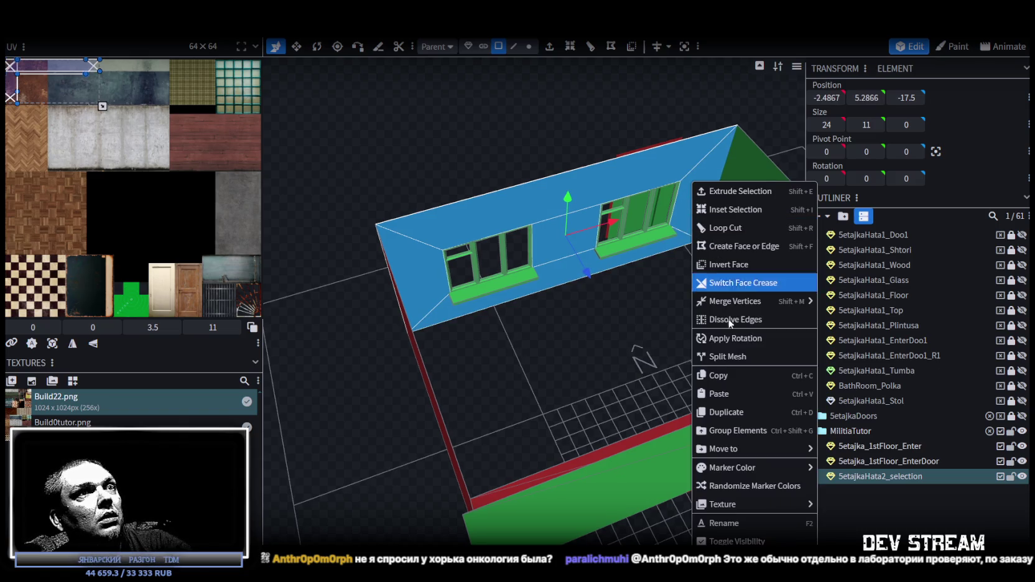
left_click(725, 356)
mouse_move(712, 351)
left_mouse_down()
mouse_move(605, 337)
mouse_move(524, 396)
left_mouse_up()
Step: Select all the window faces and push them deeper into the wall to Z -0.75
left_click(624, 298)
mouse_move(367, 215)
left_mouse_down()
mouse_move(414, 295)
mouse_move(370, 327)
left_mouse_up()
mouse_move(398, 173)
left_mouse_down("ctrl")
mouse_move(697, 352)
mouse_move(528, 306)
left_mouse_up("ctrl")
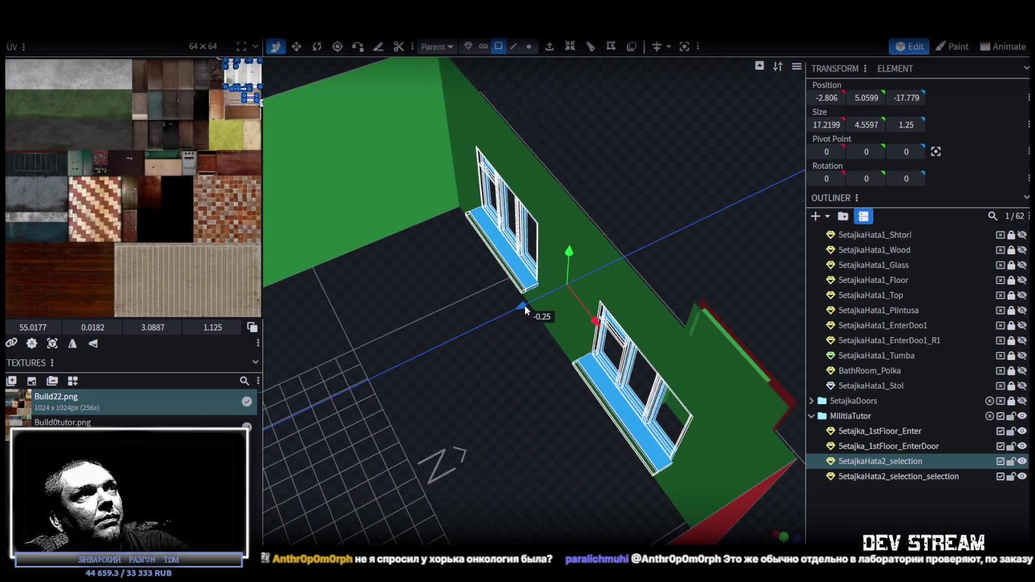
mouse_move(529, 305)
left_mouse_down()
mouse_move(537, 302)
mouse_move(448, 190)
left_mouse_up()
Step: Merge the separate wall piece into the room mesh with Merge Meshes
left_click(356, 209)
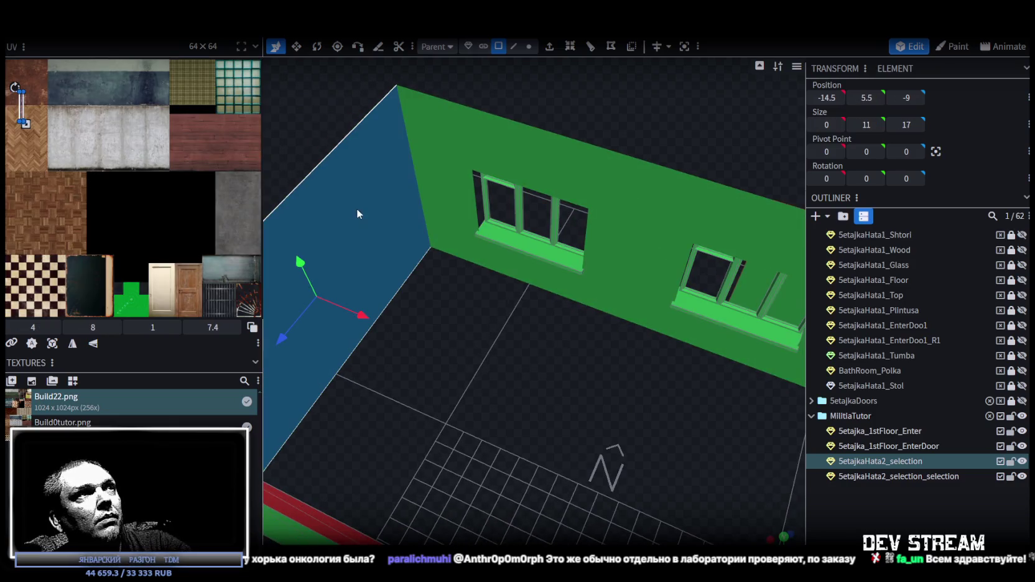
left_click(438, 155, "shift")
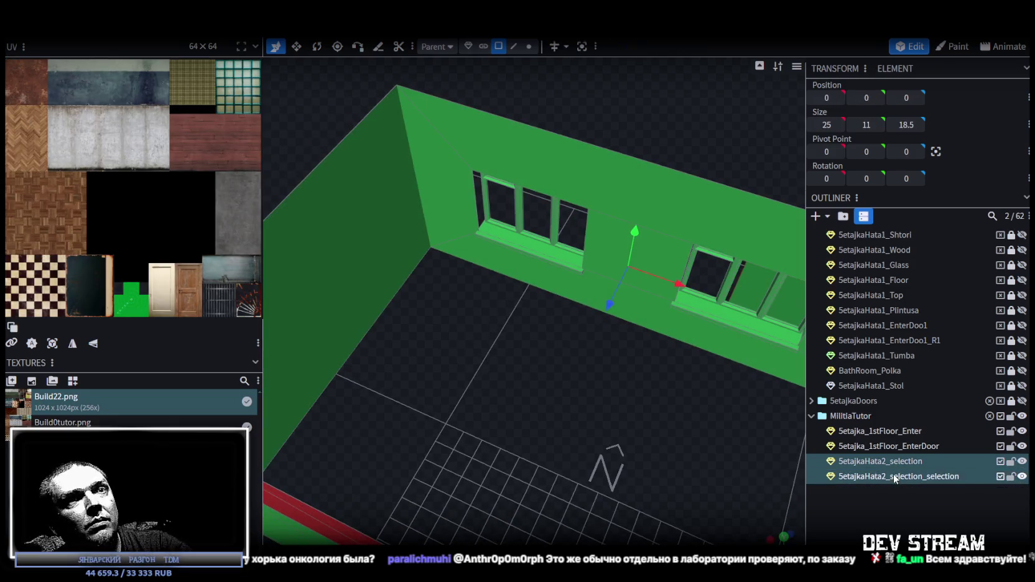
right_click(894, 461)
left_click(924, 265)
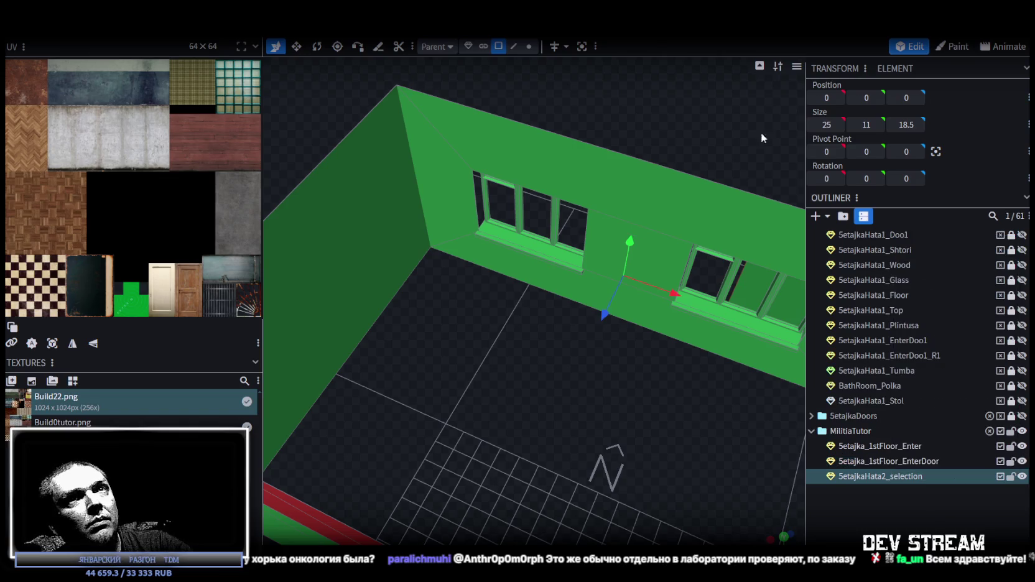
Step: In vertex mode, drag a wall vertex onto its neighbouring vertex
left_click(529, 46)
scroll(490, 399, "down", 3)
left_click_drag(491, 399, 495, 339)
left_click_drag(585, 257, 511, 304)
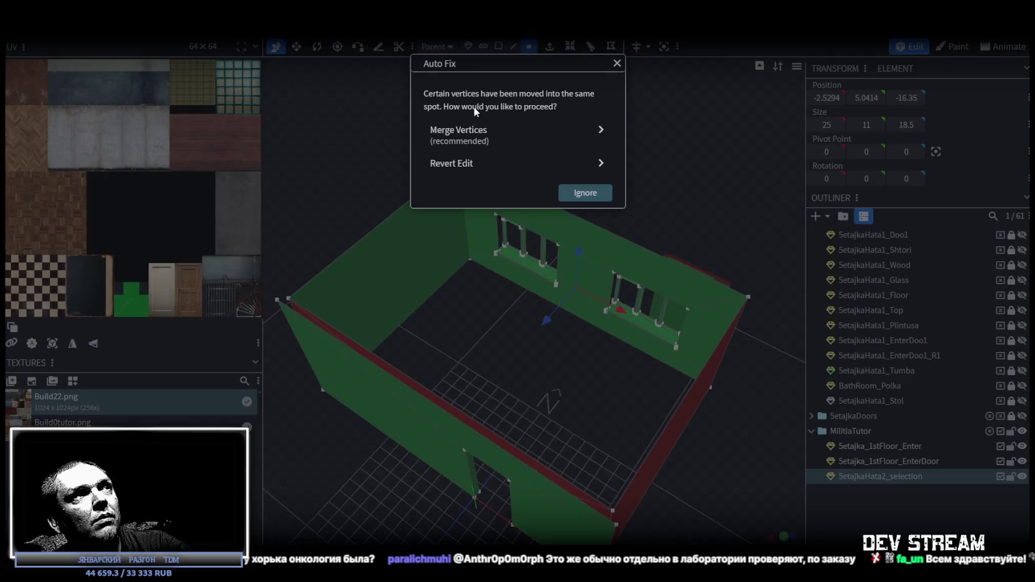
Step: Accept Merge Vertices in Auto Fix to weld the overlapping corner vertices
left_click(476, 142)
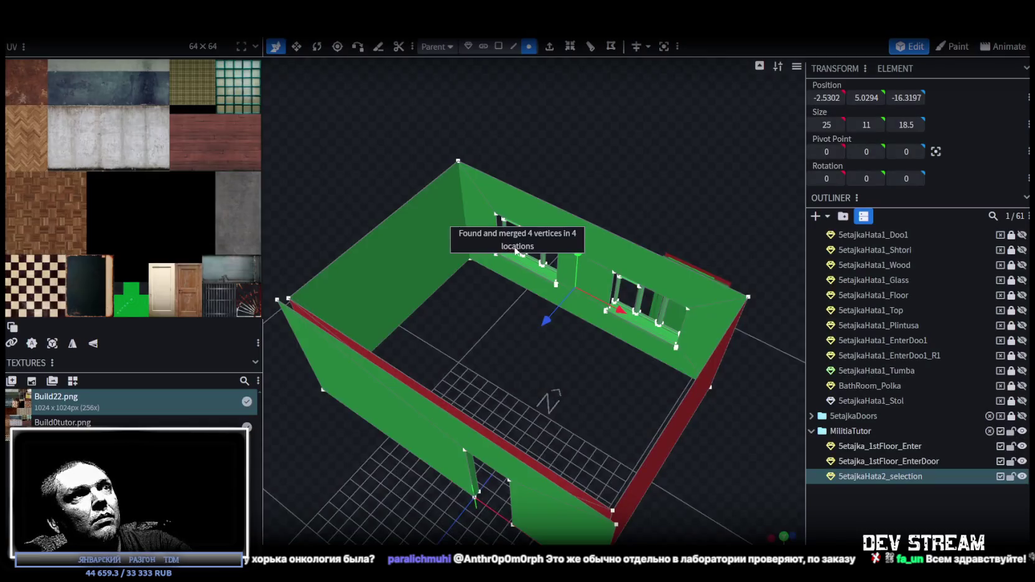
left_click_drag(514, 230, 489, 390)
scroll(490, 393, "up", 3)
scroll(491, 395, "up", 3)
Step: In edge mode, select the side edges of both window openings
left_click(511, 46)
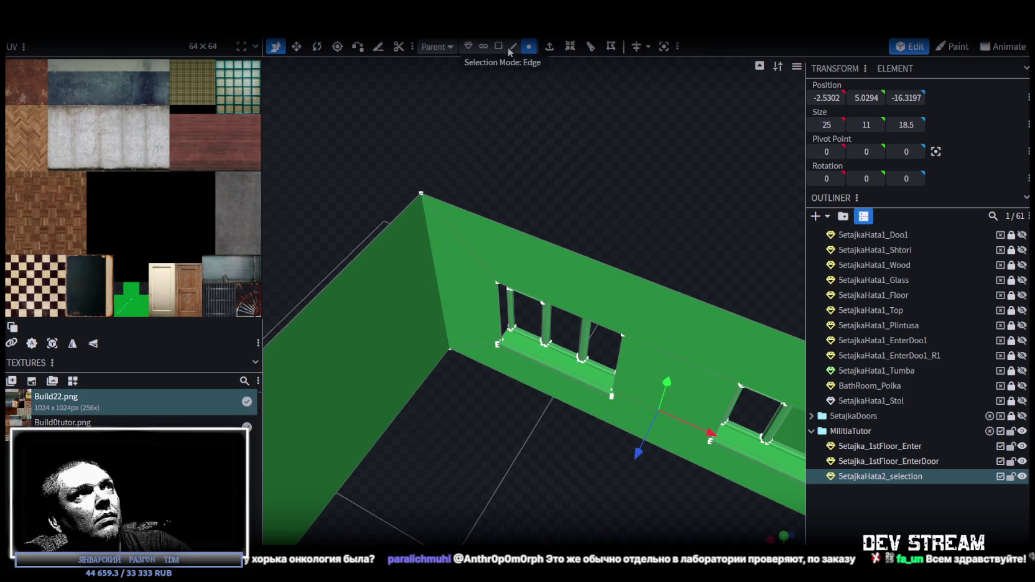
left_click_drag(503, 187, 480, 305)
left_click(482, 303)
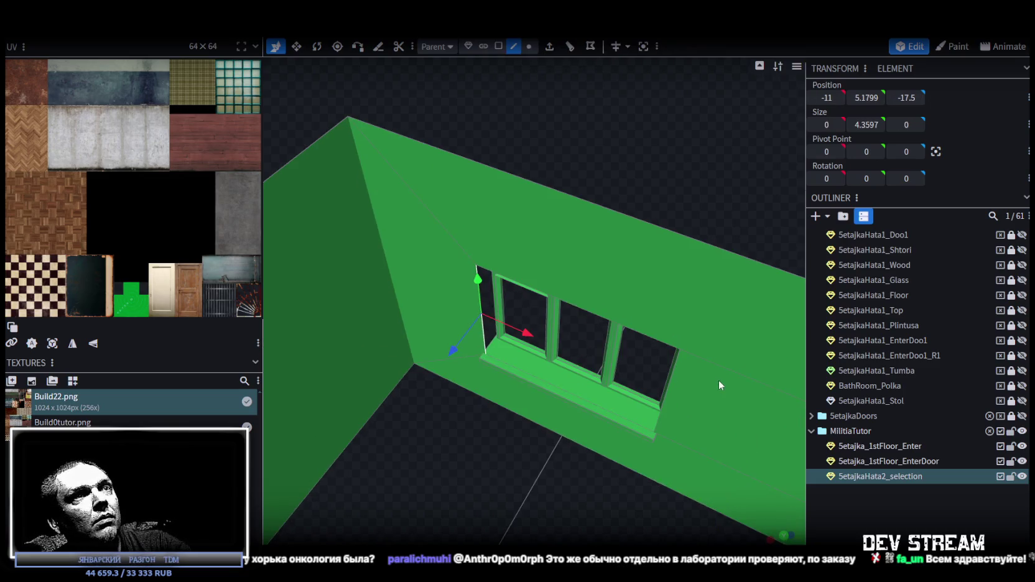
left_click(674, 373, "shift")
scroll(643, 505, "down", 2)
right_click_drag(644, 505, 545, 454)
left_click(573, 330, "shift")
left_click_drag(509, 456, 651, 383)
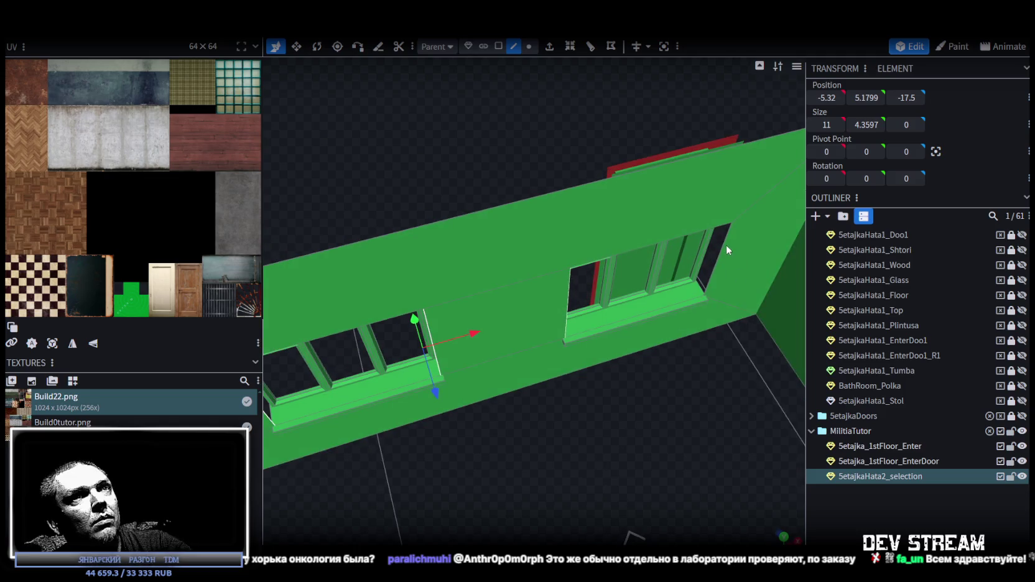
left_click(724, 249, "shift")
left_click_drag(716, 263, 572, 128)
Step: Extrude the selected window edges along Z- by 0.75 to form reveal faces
left_click(549, 46)
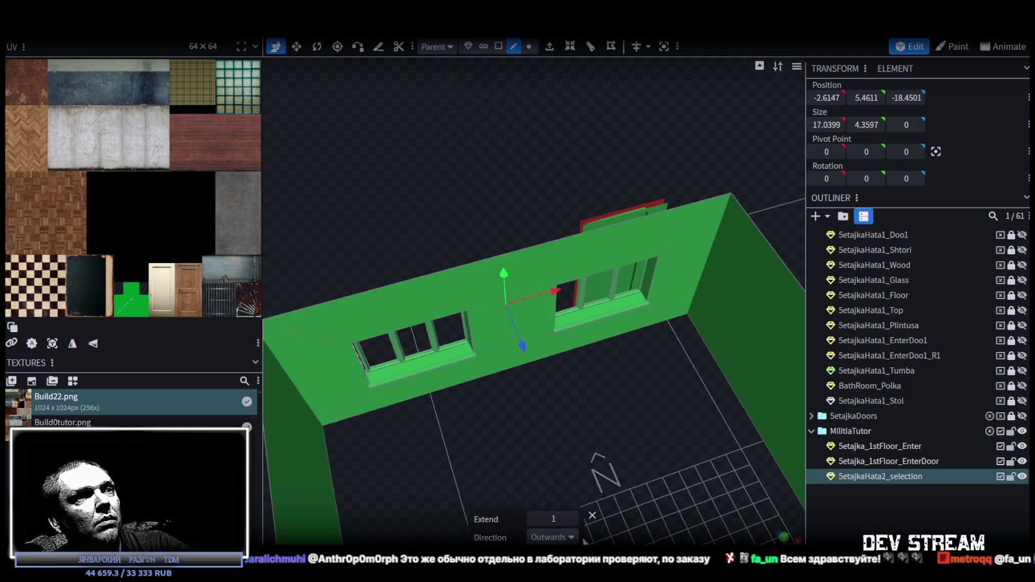
left_click(552, 536)
left_click(559, 522)
double_click(553, 518)
type("0.75")
key("Return")
Step: Select the small top and side pieces of the new window reveal
mouse_move(559, 404)
left_mouse_down()
mouse_move(617, 405)
mouse_move(610, 397)
mouse_move(612, 414)
mouse_move(724, 278)
mouse_move(709, 283)
left_mouse_up()
left_click(576, 173)
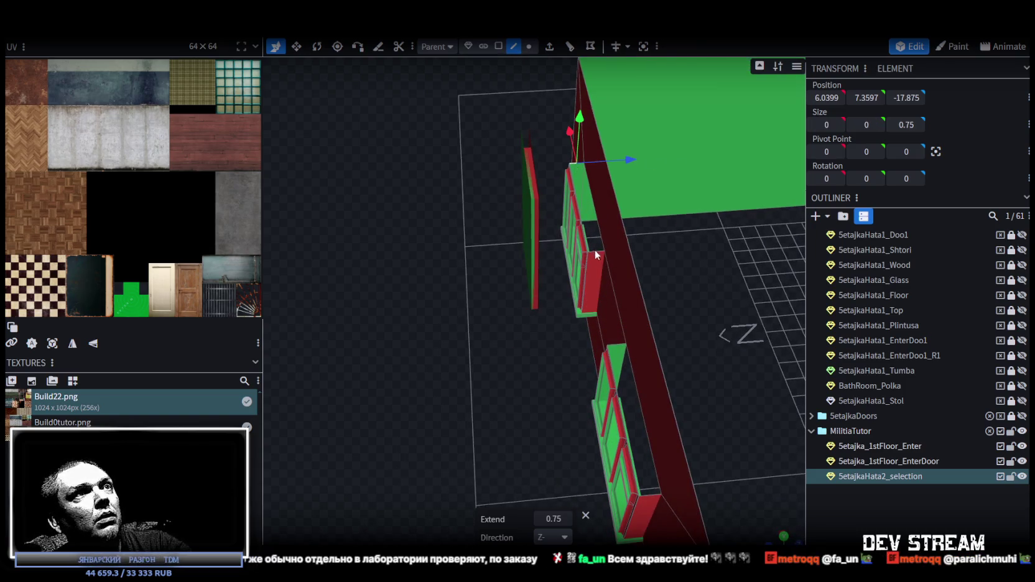
left_click_drag(637, 270, 723, 307)
left_click(599, 301)
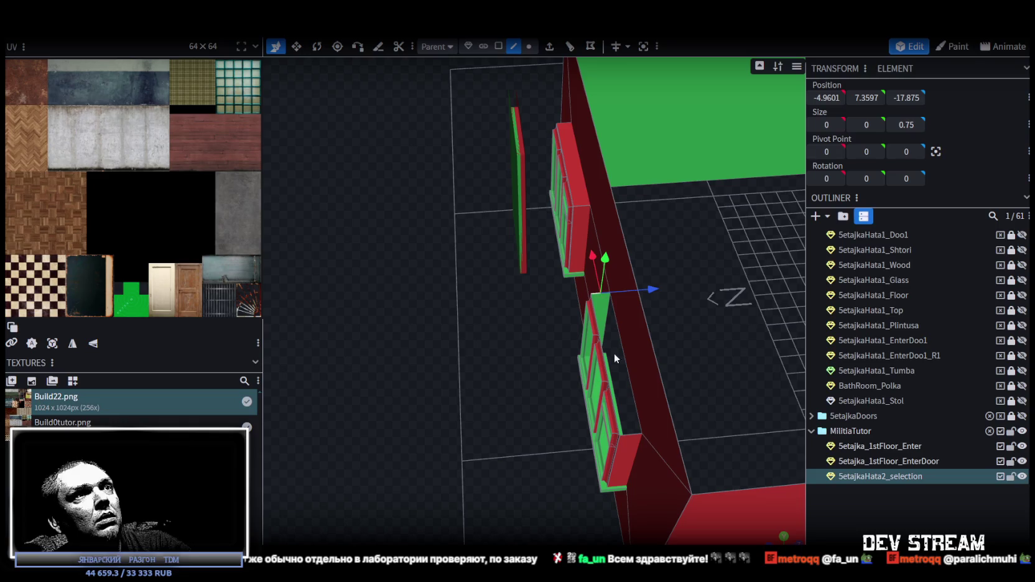
left_click(630, 434)
left_click_drag(647, 434, 588, 326)
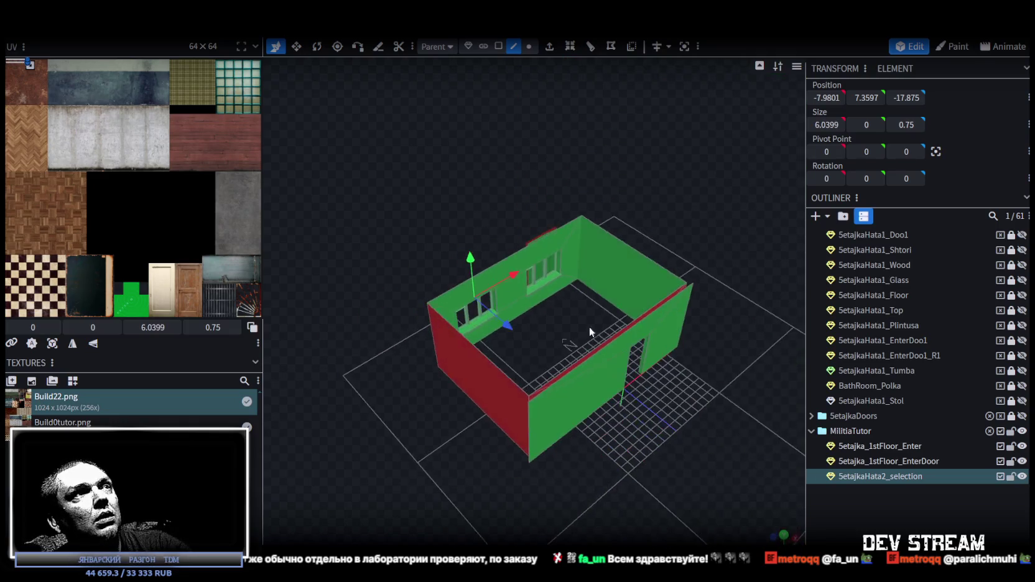
Step: Drag a reveal vertex onto its neighbour and merge the overlapping vertices
left_click(529, 47)
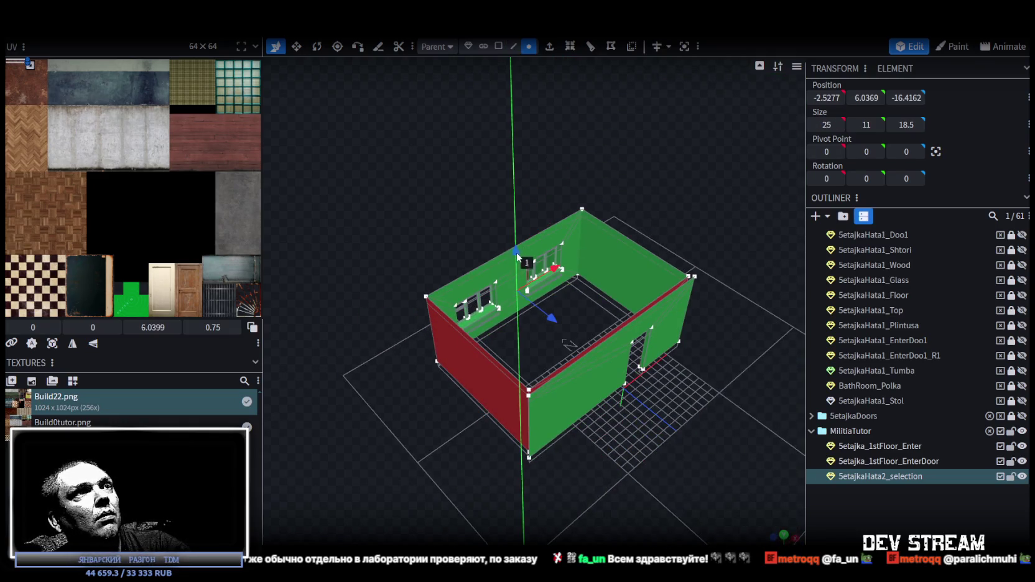
left_click_drag(515, 253, 521, 261)
left_click(516, 135)
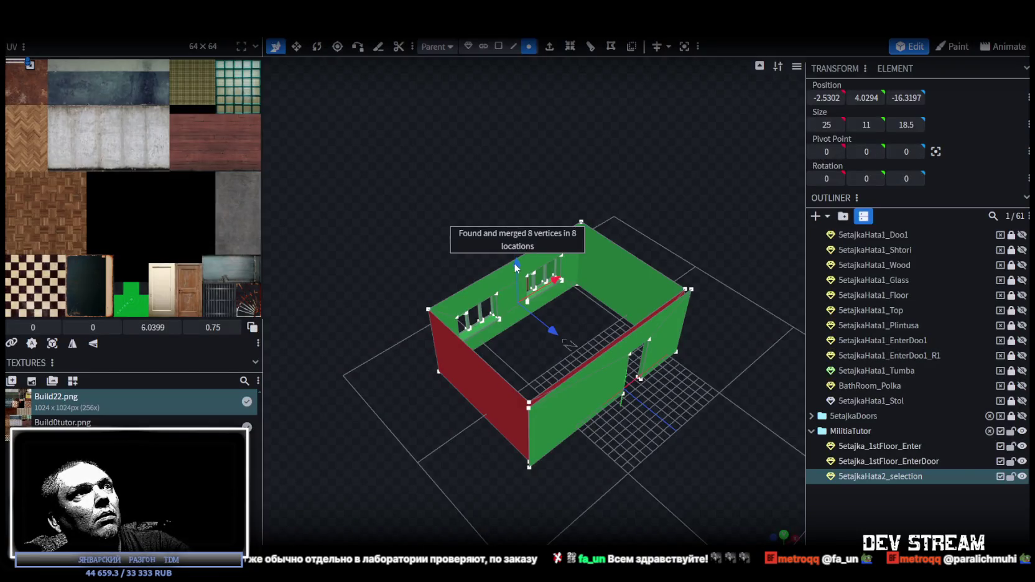
scroll(624, 177, "up", 5)
scroll(583, 185, "up", 3)
mouse_move(582, 186)
left_mouse_down()
mouse_move(615, 278)
mouse_move(468, 212)
mouse_move(370, 218)
mouse_move(658, 173)
mouse_move(644, 150)
left_mouse_up()
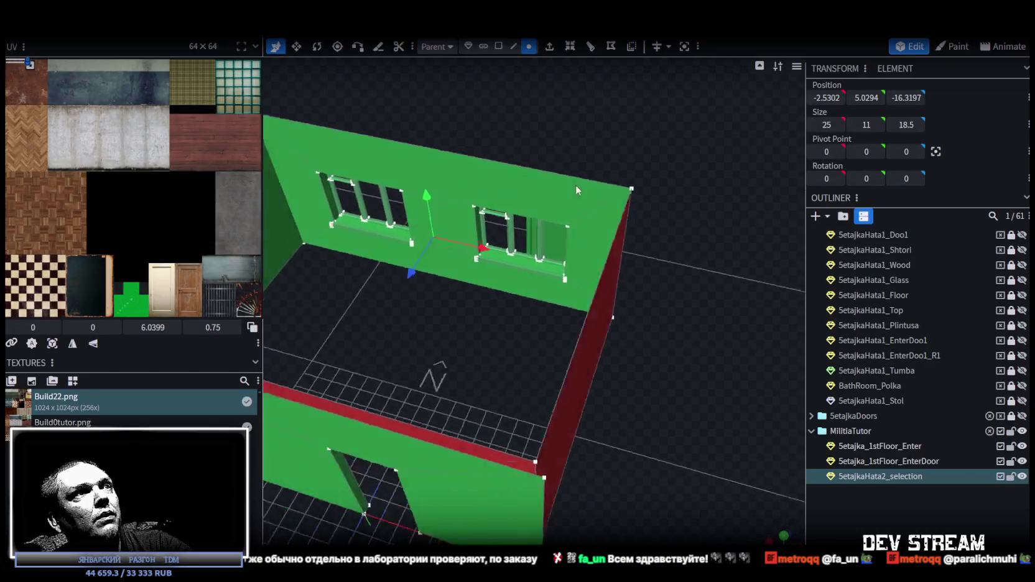
scroll(657, 172, "up", 3)
scroll(659, 174, "down", 2)
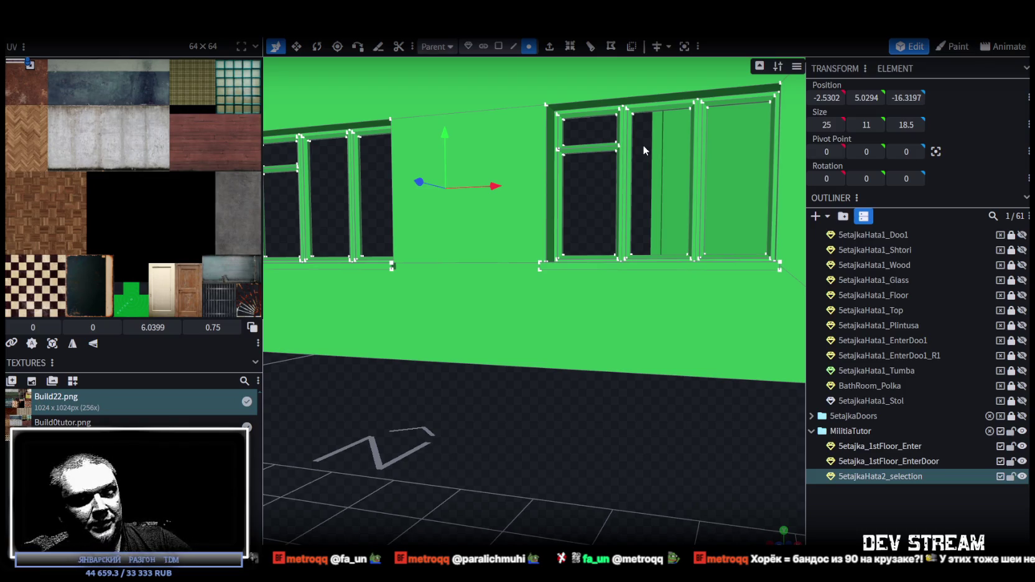
Step: Hide Setjaka_1stFloor_Enter and Setjaka_1stFloor_EnterDoor using their outliner eye icons
left_click_drag(537, 273, 578, 398)
scroll(578, 399, "down", 5)
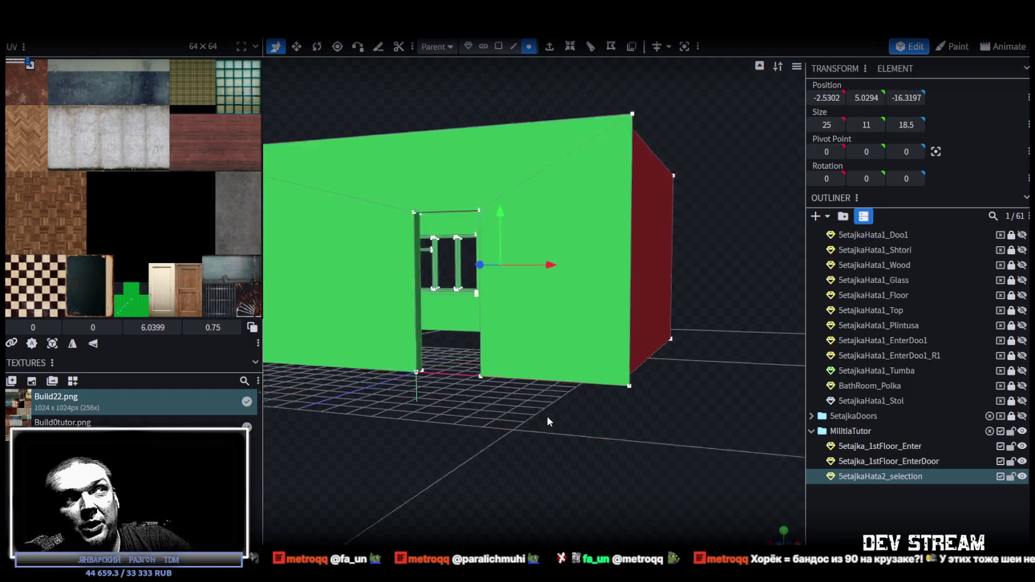
scroll(547, 417, "down", 3)
mouse_move(668, 351)
left_mouse_down()
mouse_move(562, 433)
mouse_move(509, 383)
left_mouse_up()
scroll(509, 383, "up", 4)
mouse_move(780, 395)
left_mouse_down()
mouse_move(654, 400)
mouse_move(700, 386)
mouse_move(738, 352)
mouse_move(771, 373)
left_mouse_up()
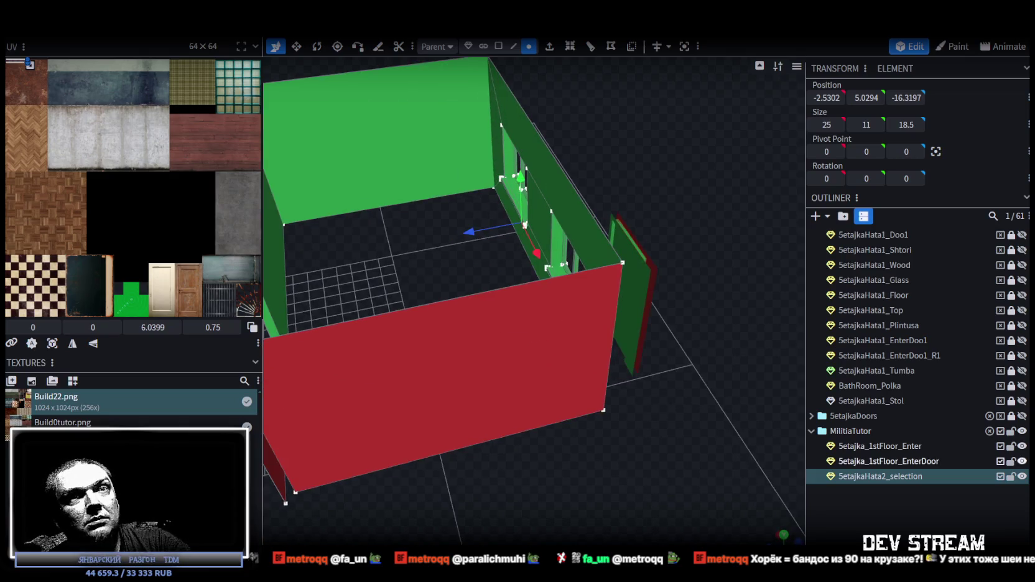
left_click(1022, 446)
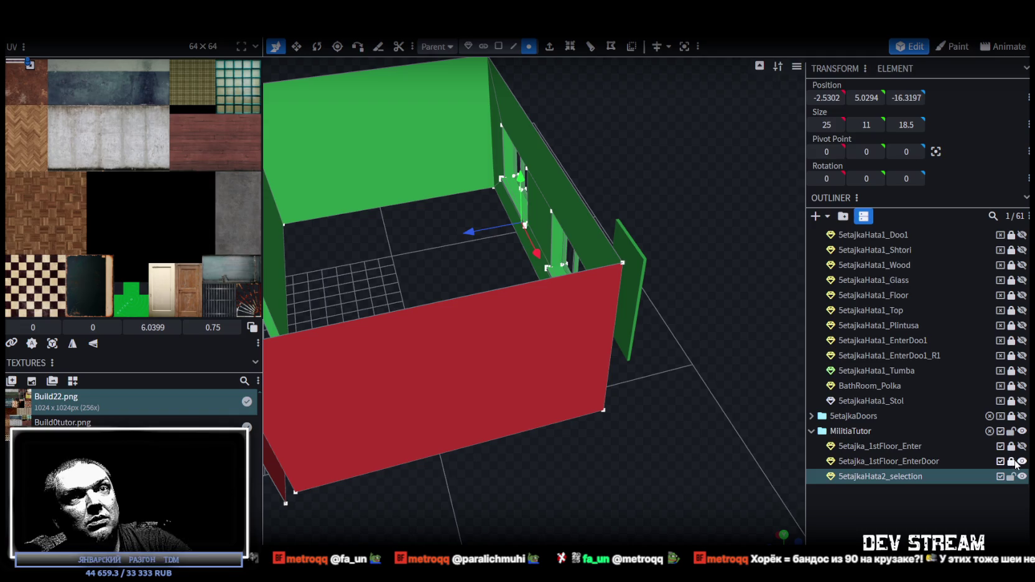
left_click(1011, 461)
left_click(1022, 461)
Step: In face mode, select the wall faces beside, above and at the side of the doorway
mouse_move(590, 473)
left_mouse_down()
mouse_move(761, 420)
mouse_move(662, 442)
left_mouse_up()
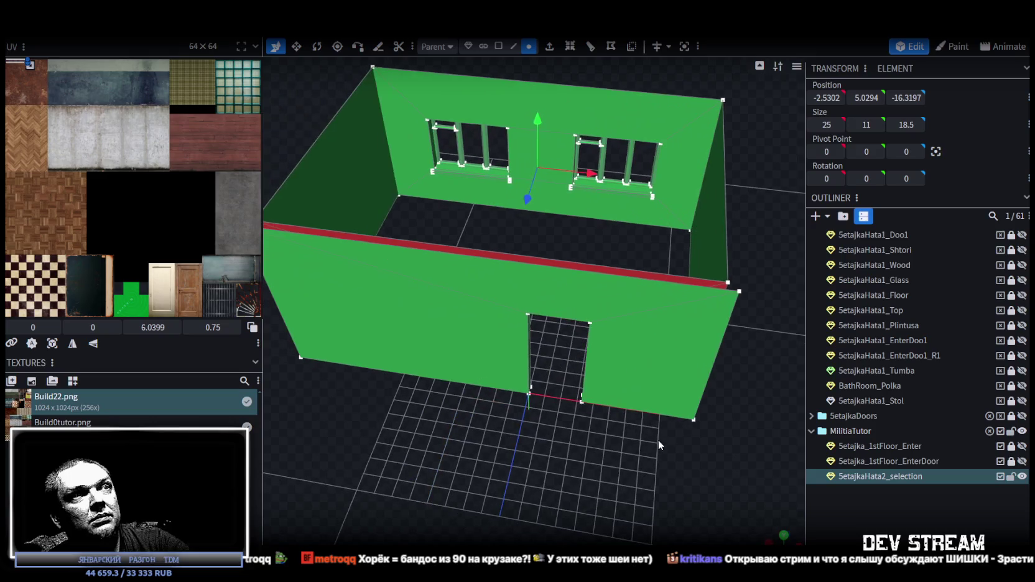
left_click(614, 378)
mouse_move(614, 378)
left_mouse_down()
mouse_move(578, 452)
mouse_move(519, 428)
mouse_move(565, 429)
mouse_move(560, 386)
left_mouse_up()
left_click(498, 46)
left_click(343, 248)
left_click(441, 219, "shift")
left_click(442, 285, "shift")
mouse_move(580, 369)
left_mouse_down()
mouse_move(521, 448)
mouse_move(491, 278)
mouse_move(460, 319)
mouse_move(706, 299)
mouse_move(577, 475)
mouse_move(540, 367)
mouse_move(511, 381)
mouse_move(513, 370)
mouse_move(526, 437)
mouse_move(477, 467)
mouse_move(516, 462)
left_mouse_up()
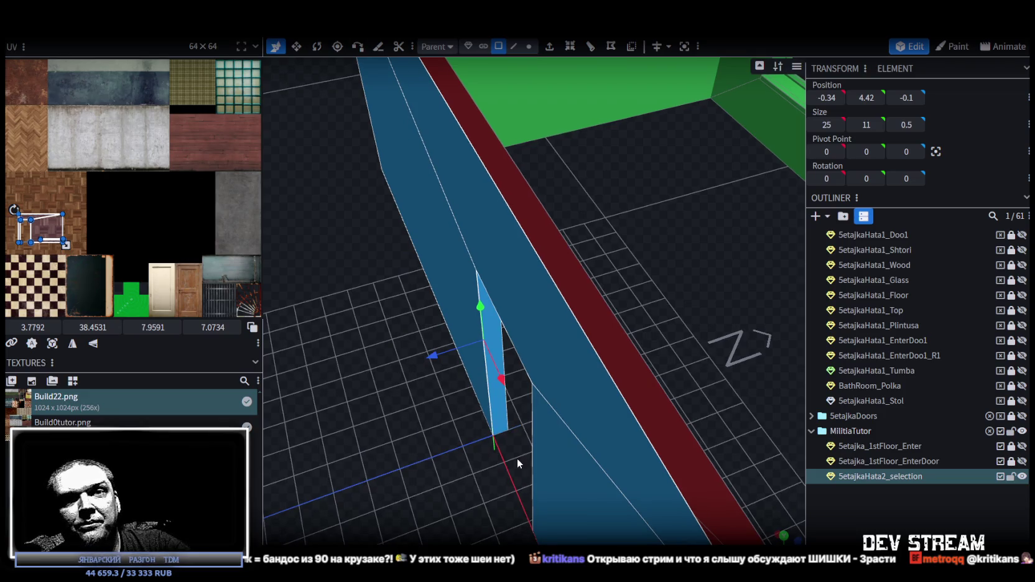
left_click_drag(517, 458, 516, 454)
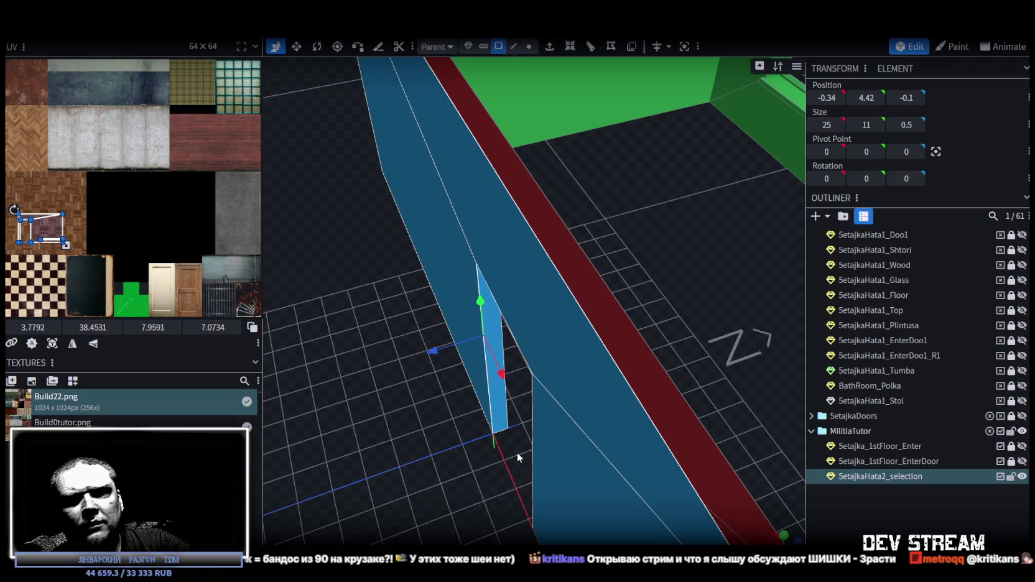
scroll(457, 406, "down", 3)
mouse_move(511, 308)
left_mouse_down()
mouse_move(622, 258)
mouse_move(573, 242)
left_mouse_up()
left_click(527, 208)
left_click(431, 180)
left_click(314, 319)
left_click(482, 245)
left_click(385, 223)
left_click(484, 225)
left_click(438, 168)
left_click(439, 241)
left_click(448, 286)
mouse_move(455, 337)
left_mouse_down()
mouse_move(608, 345)
mouse_move(659, 419)
mouse_move(598, 414)
left_mouse_up()
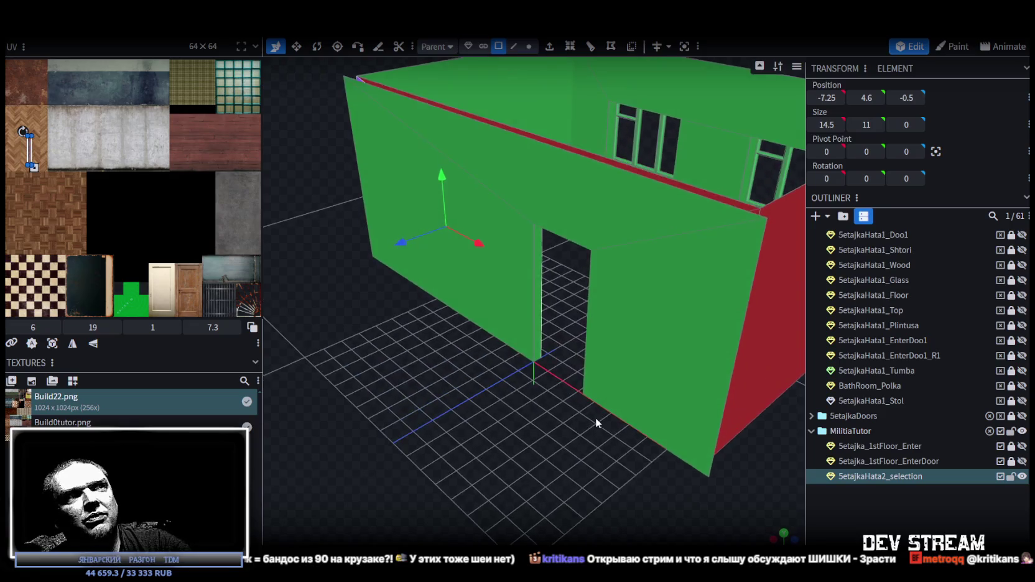
scroll(536, 390, "up", 5)
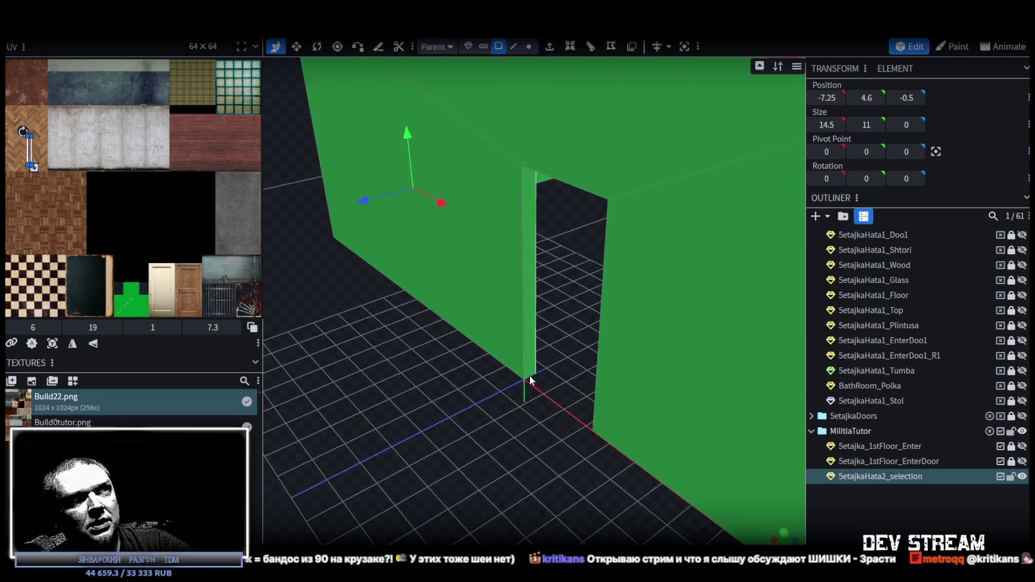
left_click(530, 375)
left_click(516, 49)
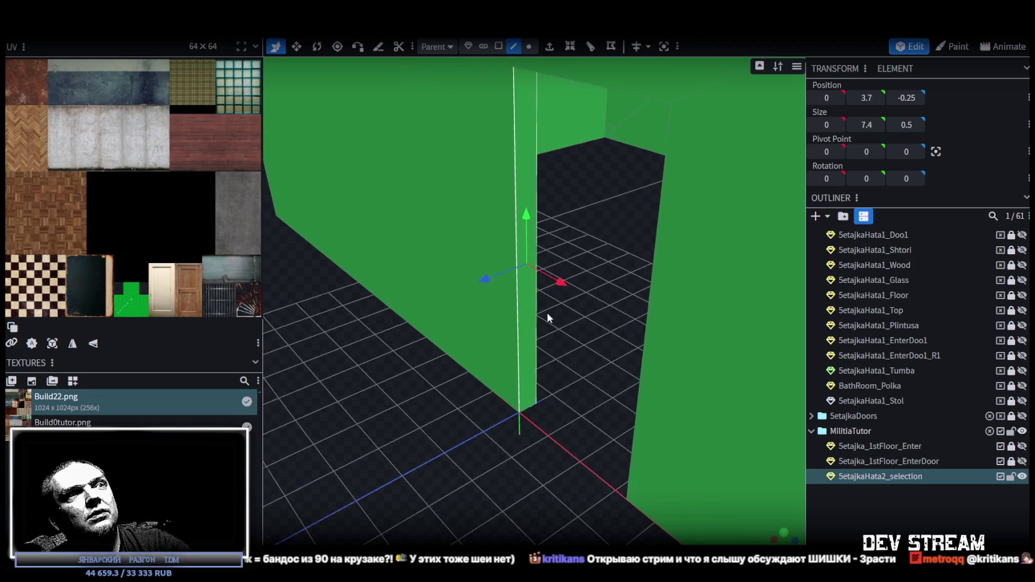
mouse_move(527, 406)
left_mouse_down()
mouse_move(561, 417)
mouse_move(508, 334)
mouse_move(690, 370)
mouse_move(624, 365)
mouse_move(635, 374)
left_mouse_up()
left_click(590, 258)
mouse_move(592, 269)
left_mouse_down()
mouse_move(615, 351)
mouse_move(450, 356)
mouse_move(490, 351)
mouse_move(460, 333)
left_mouse_up()
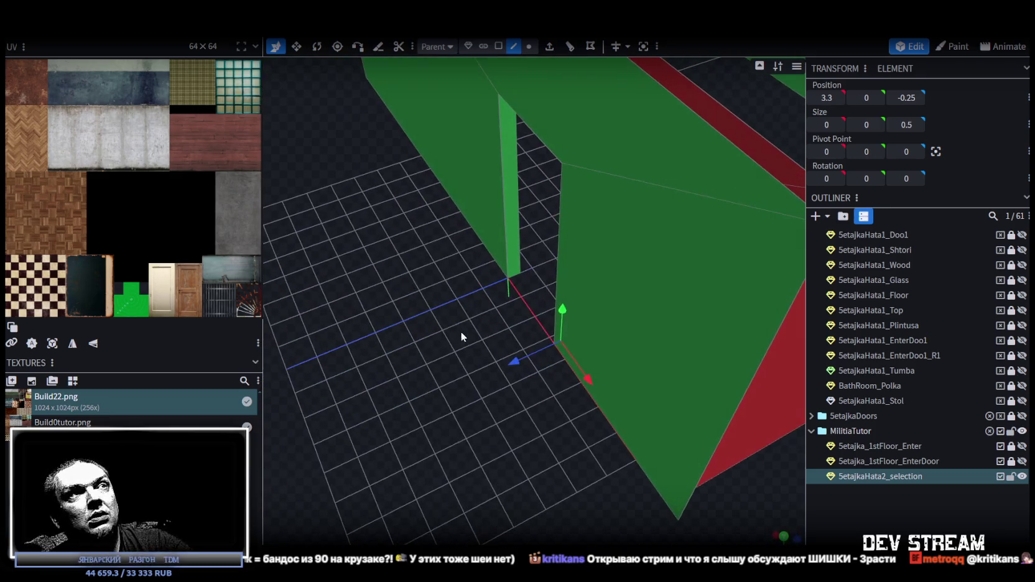
left_click(514, 274)
mouse_move(515, 274)
left_mouse_down()
mouse_move(586, 385)
mouse_move(666, 331)
mouse_move(635, 268)
left_mouse_up()
left_click(624, 257)
mouse_move(647, 311)
left_mouse_down()
mouse_move(527, 303)
mouse_move(534, 311)
mouse_move(435, 348)
mouse_move(390, 348)
mouse_move(444, 347)
mouse_move(436, 326)
mouse_move(481, 267)
left_mouse_up()
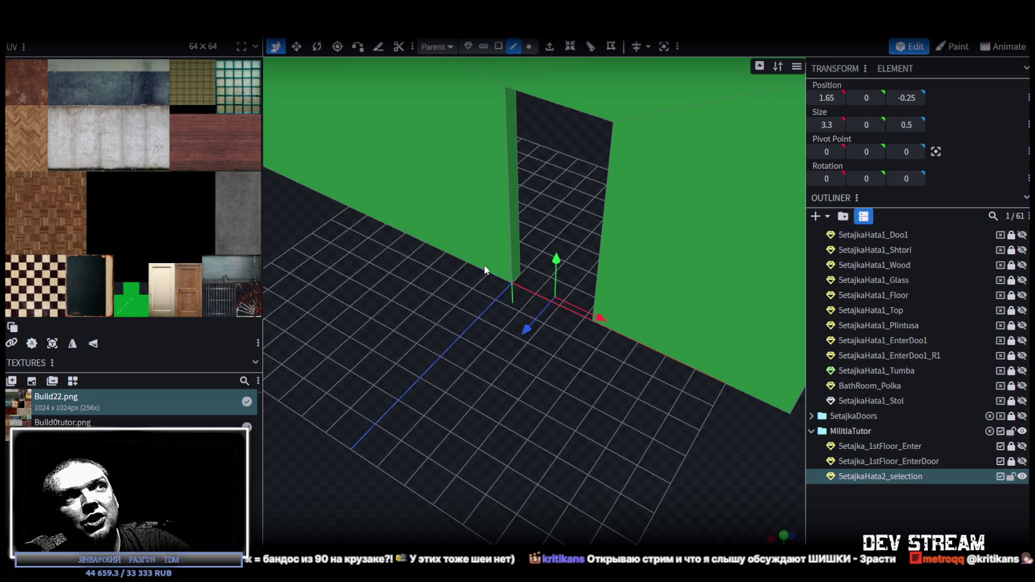
left_click(483, 266)
mouse_move(518, 294)
left_mouse_down()
mouse_move(623, 342)
mouse_move(420, 381)
mouse_move(586, 373)
mouse_move(597, 354)
left_mouse_up()
left_click(622, 342)
scroll(530, 310, "up", 3)
left_click(515, 280)
scroll(616, 328, "up", 3)
left_click(599, 267)
mouse_move(603, 265)
left_mouse_down()
mouse_move(528, 352)
mouse_move(467, 294)
left_mouse_up()
left_click(474, 270, "shift")
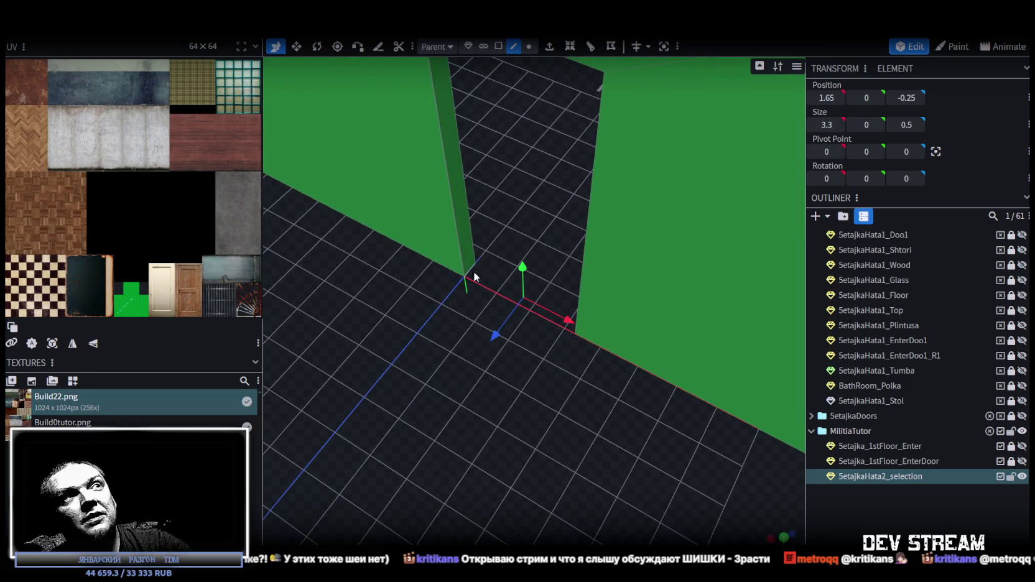
mouse_move(596, 412)
left_mouse_down()
mouse_move(574, 393)
mouse_move(565, 438)
mouse_move(446, 442)
mouse_move(574, 460)
mouse_move(600, 449)
left_mouse_up()
scroll(573, 392, "down", 2)
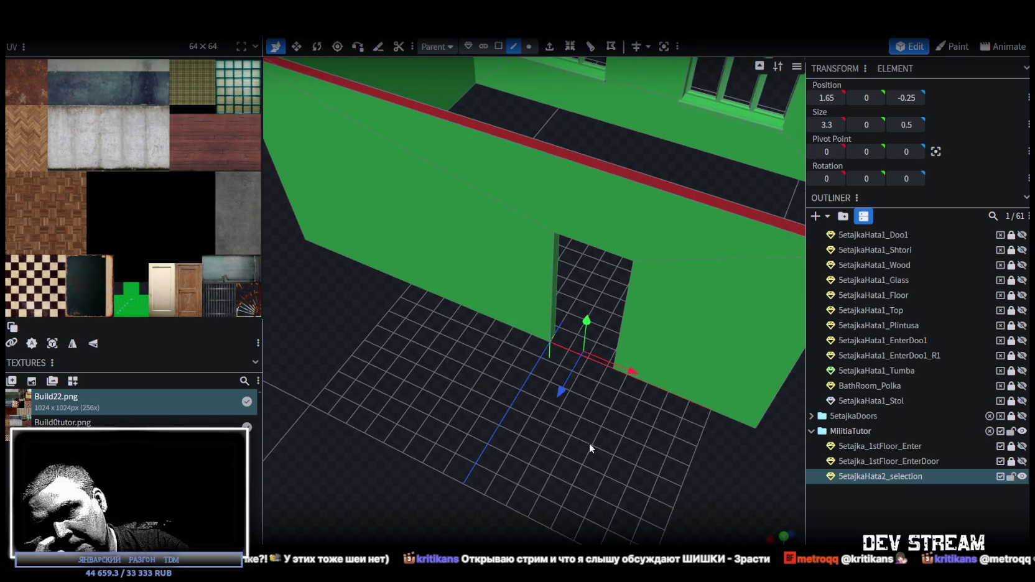
mouse_move(587, 442)
left_mouse_down()
mouse_move(600, 438)
mouse_move(520, 417)
mouse_move(552, 419)
left_mouse_up()
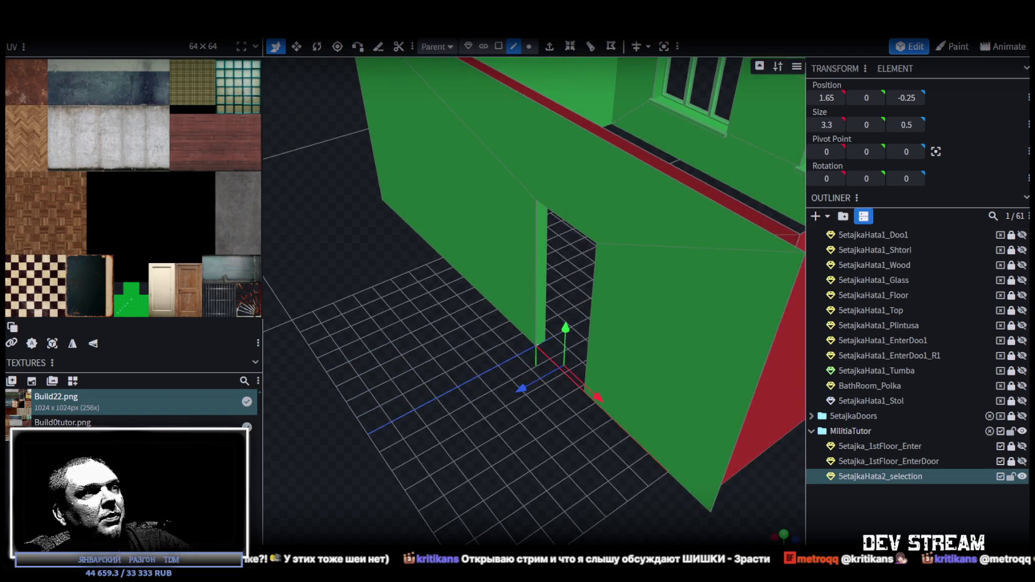
scroll(469, 390, "down", 5)
mouse_move(469, 390)
left_mouse_down()
mouse_move(437, 400)
mouse_move(548, 415)
mouse_move(618, 472)
mouse_move(515, 491)
mouse_move(618, 348)
mouse_move(425, 281)
mouse_move(390, 285)
mouse_move(444, 300)
mouse_move(452, 274)
mouse_move(599, 292)
mouse_move(608, 281)
mouse_move(599, 271)
mouse_move(625, 293)
mouse_move(624, 322)
mouse_move(532, 167)
mouse_move(554, 200)
mouse_move(589, 131)
mouse_move(533, 323)
left_mouse_up()
Step: Orbit and zoom around the textured room to inspect the wooden floor and trim
scroll(554, 201, "up", 5)
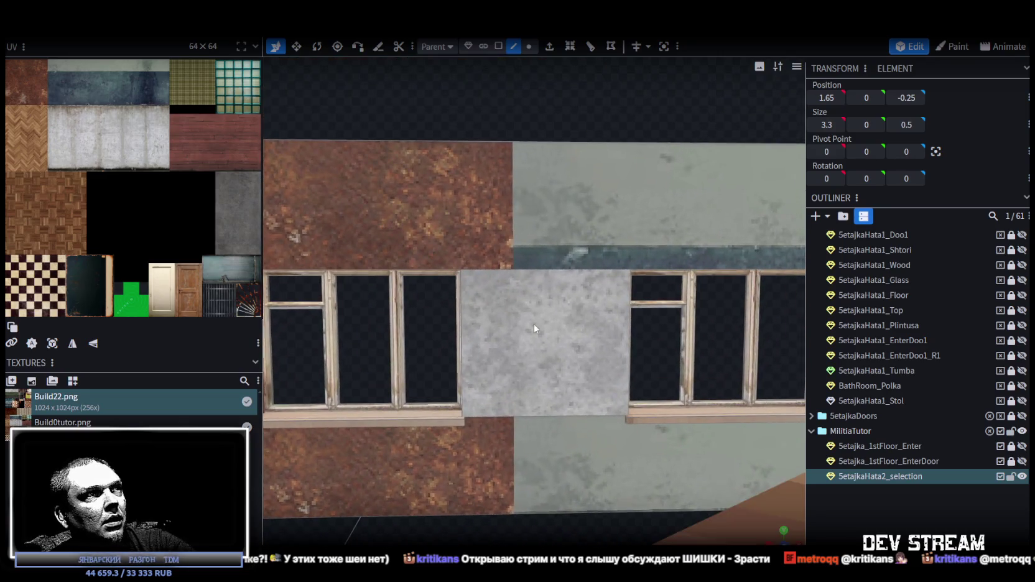
scroll(628, 331, "up", 3)
scroll(642, 336, "up", 2)
mouse_move(641, 336)
left_mouse_down()
mouse_move(476, 424)
mouse_move(602, 200)
mouse_move(534, 420)
left_mouse_up()
scroll(536, 419, "down", 5)
mouse_move(598, 303)
left_mouse_down()
mouse_move(472, 267)
mouse_move(305, 248)
mouse_move(578, 494)
mouse_move(529, 457)
mouse_move(597, 456)
mouse_move(605, 446)
mouse_move(578, 431)
mouse_move(592, 447)
mouse_move(583, 449)
left_mouse_up()
scroll(566, 457, "up", 3)
scroll(586, 459, "up", 2)
scroll(582, 448, "down", 3)
scroll(581, 451, "down", 2)
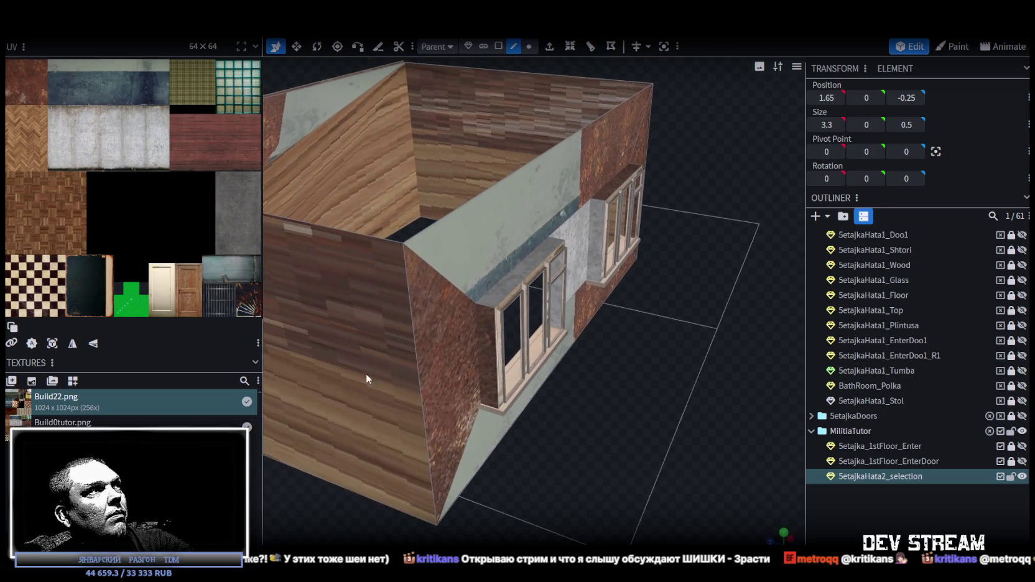
scroll(107, 246, "down", 3)
scroll(107, 246, "up", 2)
mouse_move(623, 424)
left_mouse_down()
mouse_move(574, 435)
mouse_move(497, 414)
mouse_move(606, 412)
mouse_move(593, 419)
mouse_move(770, 459)
mouse_move(501, 406)
mouse_move(472, 420)
mouse_move(514, 406)
left_mouse_up()
scroll(595, 419, "up", 3)
scroll(526, 400, "up", 2)
Step: Select the grey panel between the windows, then an edge of the front wall
left_click(529, 289)
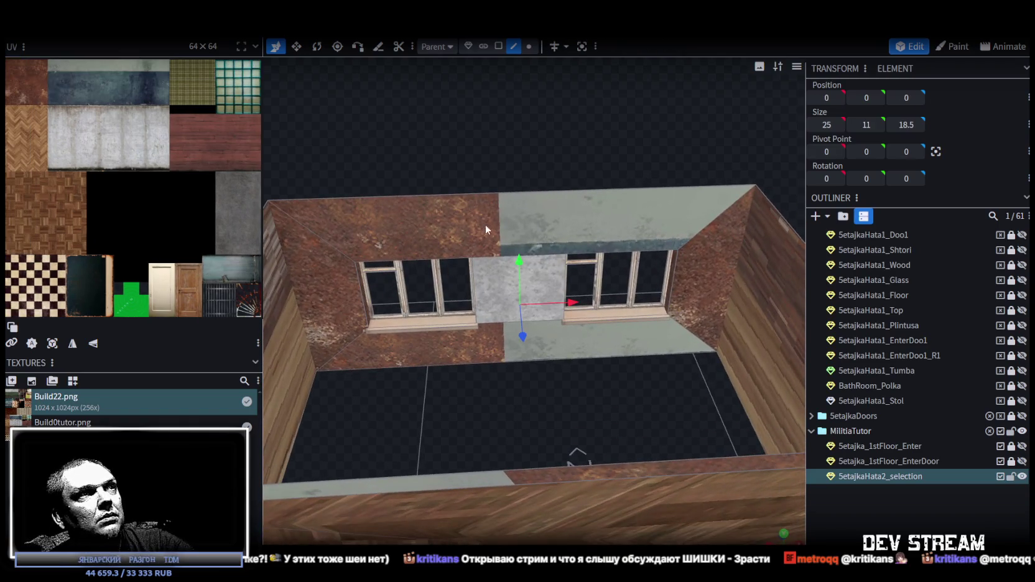
scroll(535, 295, "up", 2)
scroll(520, 201, "down", 2)
scroll(550, 314, "down", 3)
left_click(571, 317)
mouse_move(620, 332)
left_mouse_down()
mouse_move(653, 329)
mouse_move(542, 306)
mouse_move(759, 337)
mouse_move(621, 317)
mouse_move(627, 439)
left_mouse_up()
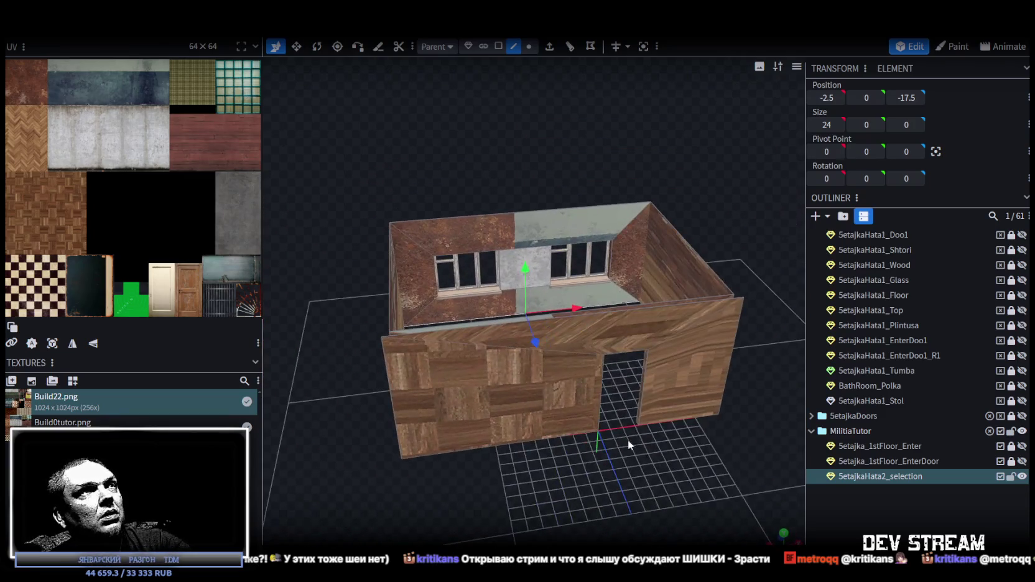
scroll(628, 440, "down", 3)
Step: In face mode, box-select every face of the front doorway wall
left_click(498, 46)
left_click(569, 356)
mouse_move(569, 355)
left_mouse_down()
mouse_move(651, 343)
mouse_move(668, 393)
mouse_move(674, 338)
left_mouse_up()
scroll(674, 339, "up", 1)
scroll(675, 340, "up", 1)
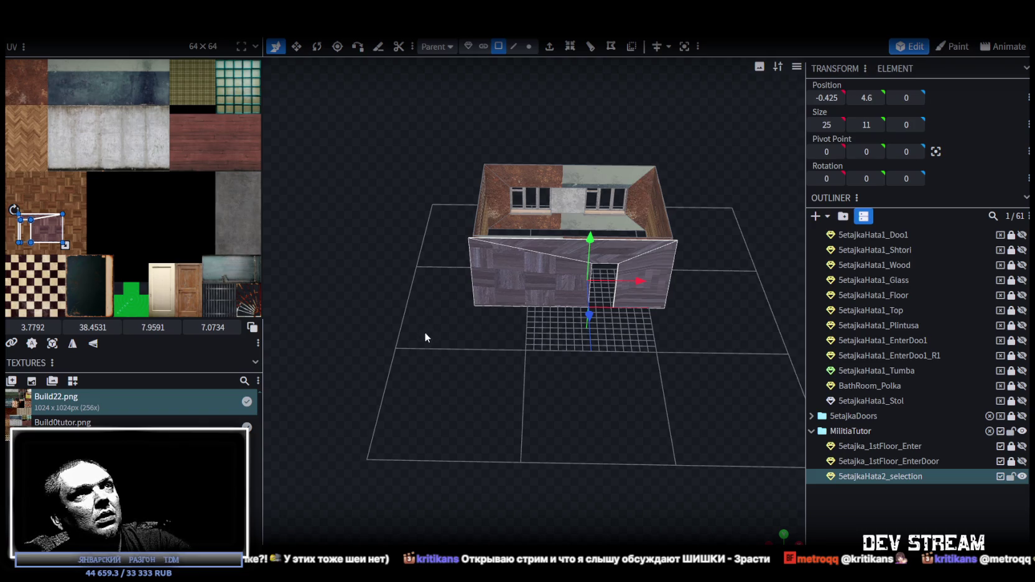
left_click_drag(424, 322, 452, 274)
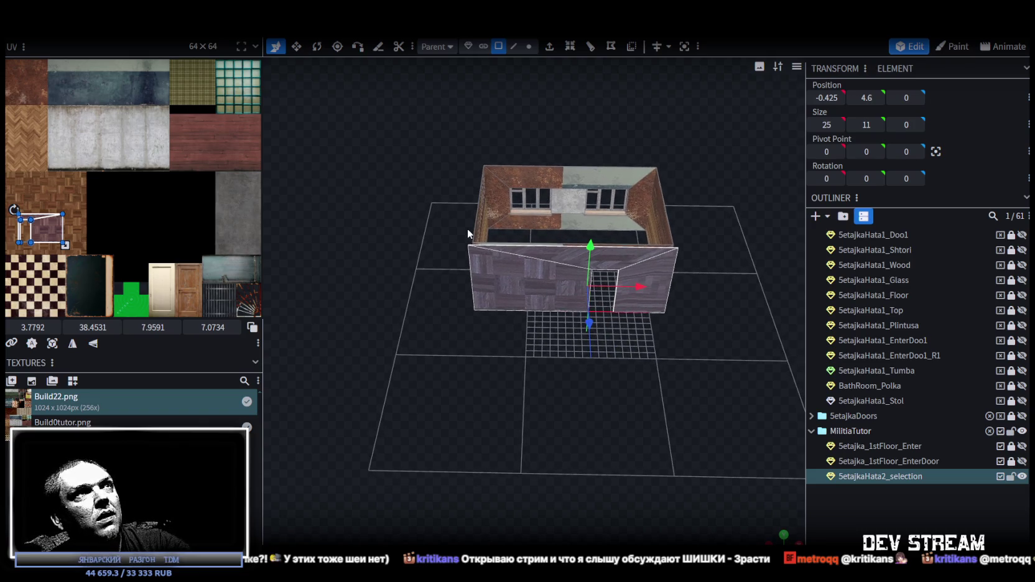
Step: Copy the front wall's faces and paste them back as a mesh selection
right_click(530, 285)
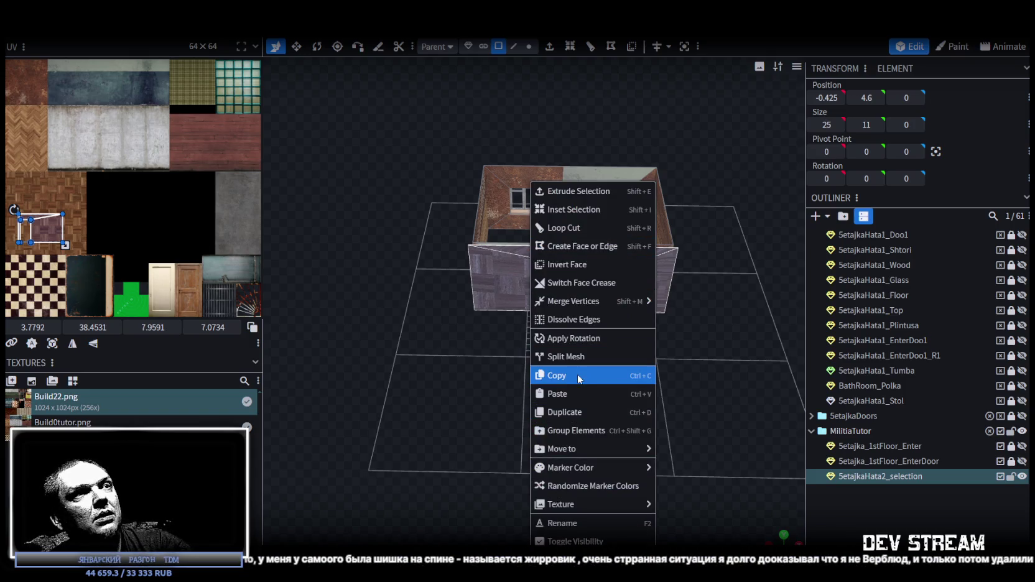
left_click(577, 376)
right_click(503, 281)
left_click(556, 393)
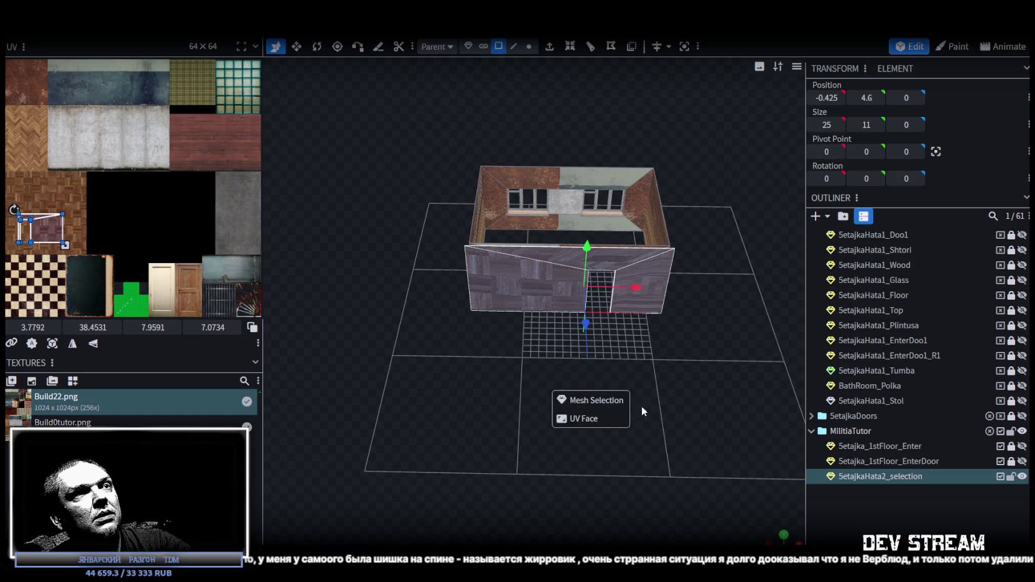
Step: Shift the pasted wall along X to -25.425 and merge its 2 overlapping vertices
left_click_drag(636, 288, 435, 280)
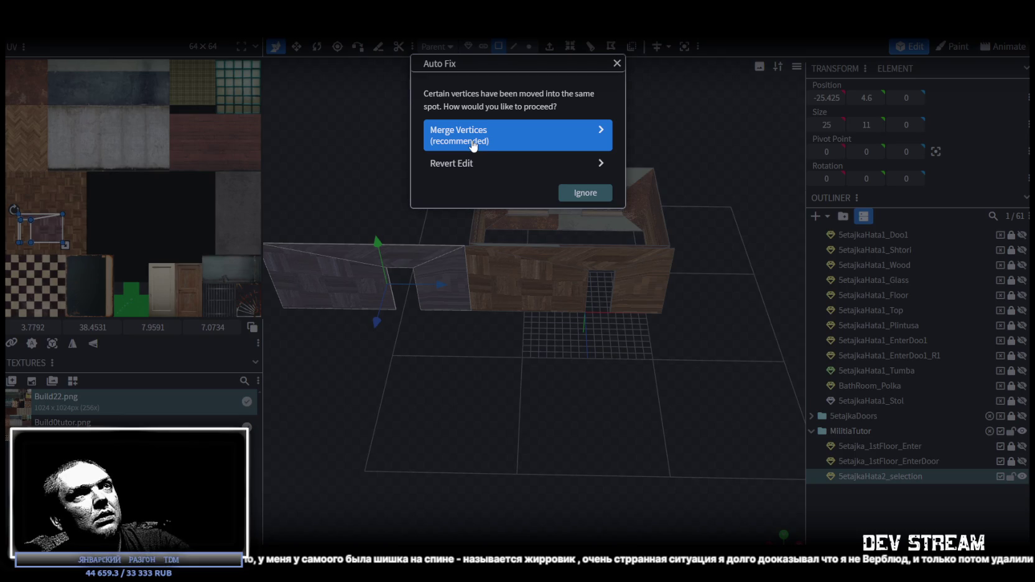
left_click(495, 137)
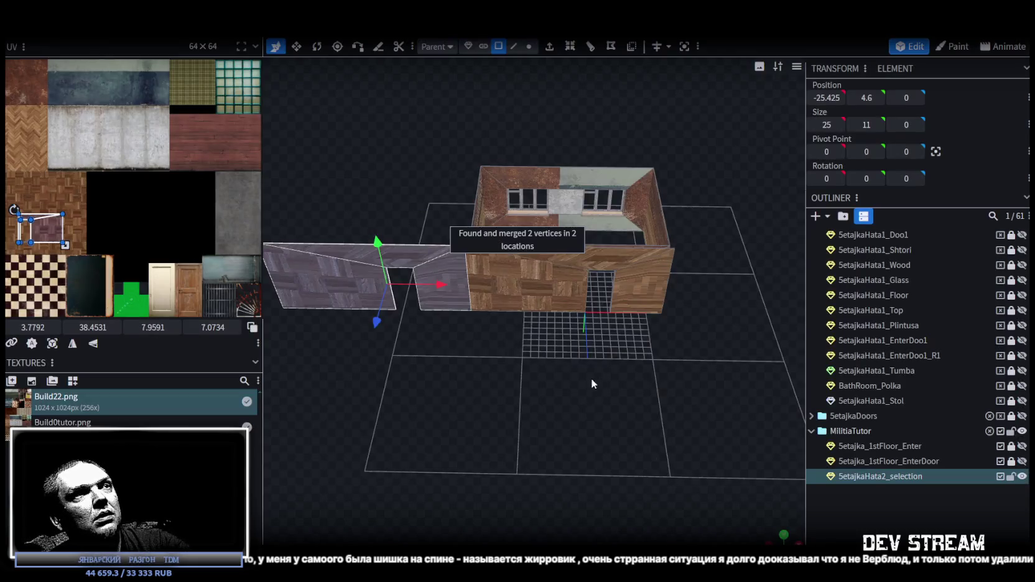
left_click_drag(594, 377, 470, 415)
scroll(463, 412, "up", 3)
left_click_drag(496, 380, 455, 374)
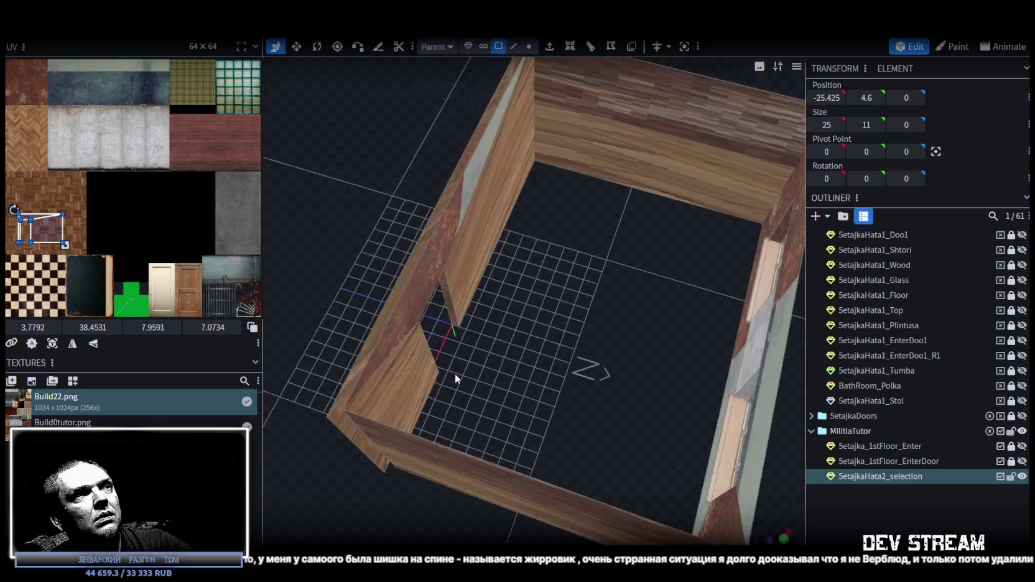
Step: Select the original door's reveal faces, copy them and duplicate them
scroll(456, 365, "up", 2)
left_click(444, 304)
scroll(566, 354, "up", 2)
mouse_move(566, 354)
left_mouse_down()
mouse_move(638, 360)
mouse_move(606, 355)
left_mouse_up()
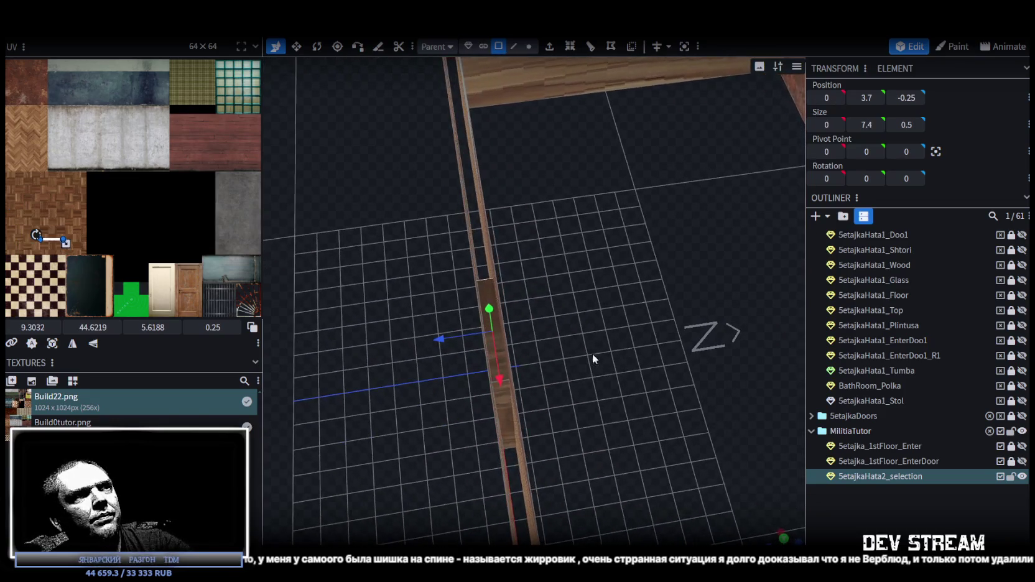
left_click(505, 405, "shift")
right_click(489, 304)
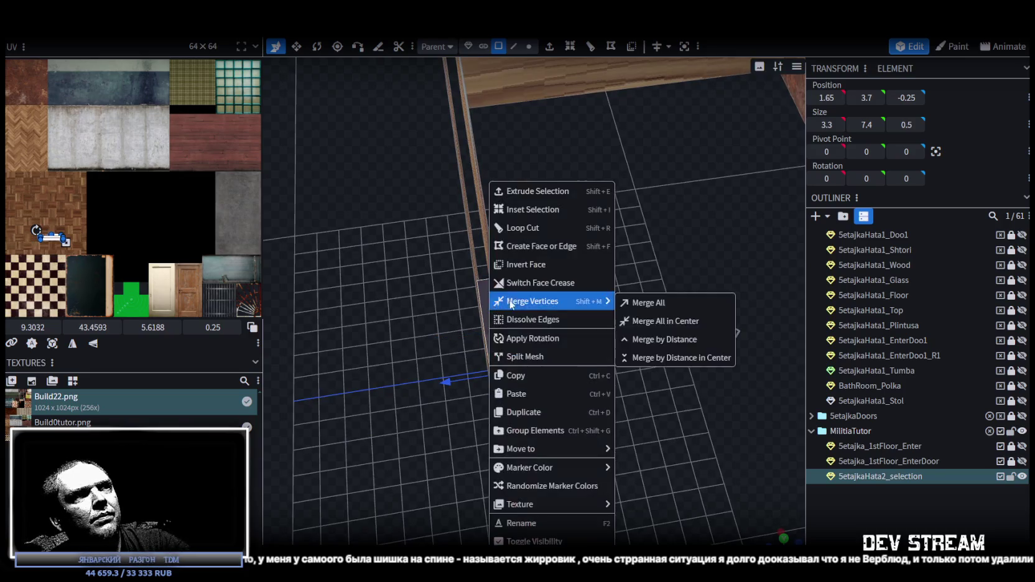
left_click(533, 374)
right_click(486, 349)
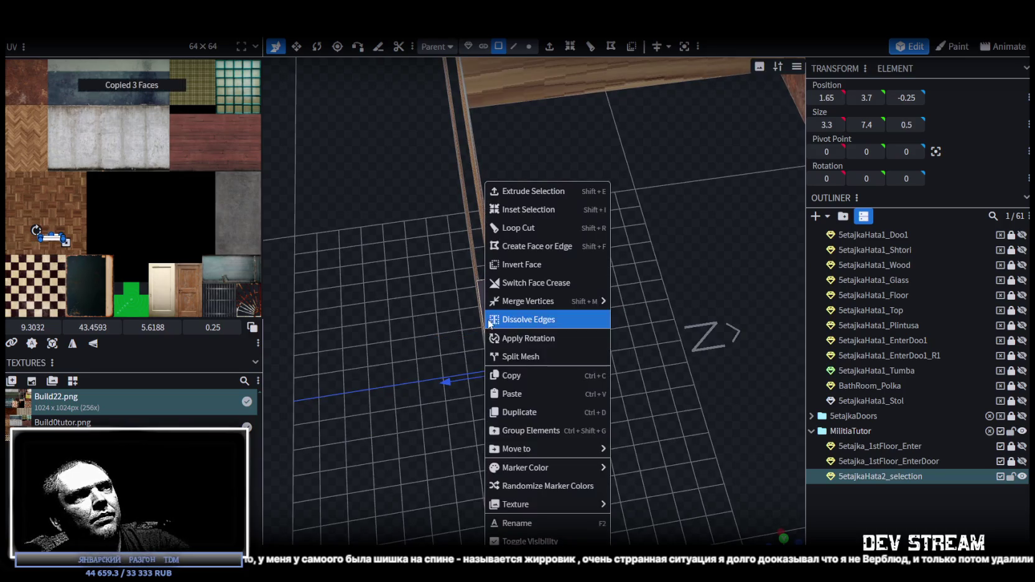
left_click(547, 412)
Step: Move the duplicated reveals along X to -23.35 and merge 4 overlapping vertices
mouse_move(561, 409)
left_mouse_down()
mouse_move(442, 424)
mouse_move(556, 408)
left_mouse_up()
left_click_drag(662, 247, 443, 255)
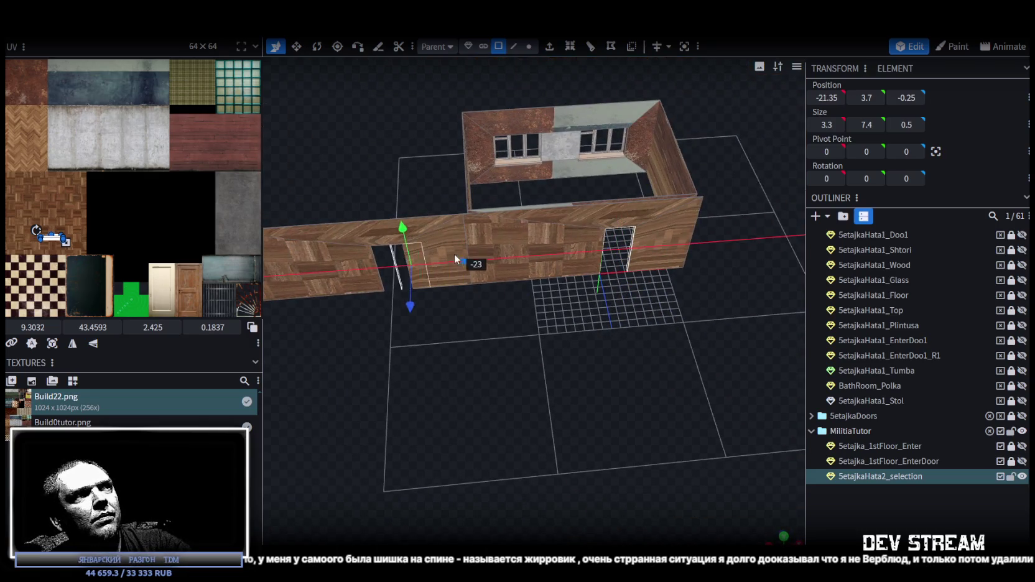
left_click(488, 141)
Step: Box-select all faces of the copied left wall
mouse_move(548, 398)
left_mouse_down()
mouse_move(610, 363)
mouse_move(494, 368)
mouse_move(473, 411)
mouse_move(501, 421)
left_mouse_up()
mouse_move(417, 254)
left_mouse_down()
mouse_move(505, 319)
mouse_move(524, 386)
mouse_move(504, 338)
mouse_move(578, 326)
mouse_move(587, 367)
mouse_move(503, 372)
mouse_move(533, 359)
mouse_move(580, 363)
mouse_move(570, 370)
mouse_move(504, 263)
left_mouse_up()
scroll(588, 367, "up", 3)
scroll(570, 376, "up", 2)
scroll(570, 376, "down", 5)
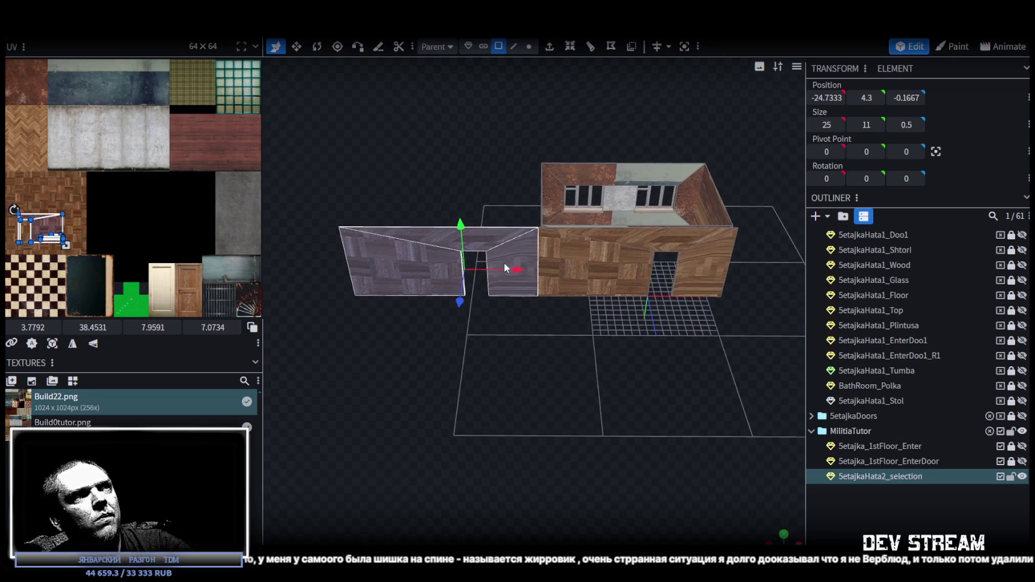
Step: Copy the doorway wall with its reveals, paste it as a mesh, slide it to X 25.27 and merge vertices
right_click(503, 263)
left_click(544, 376)
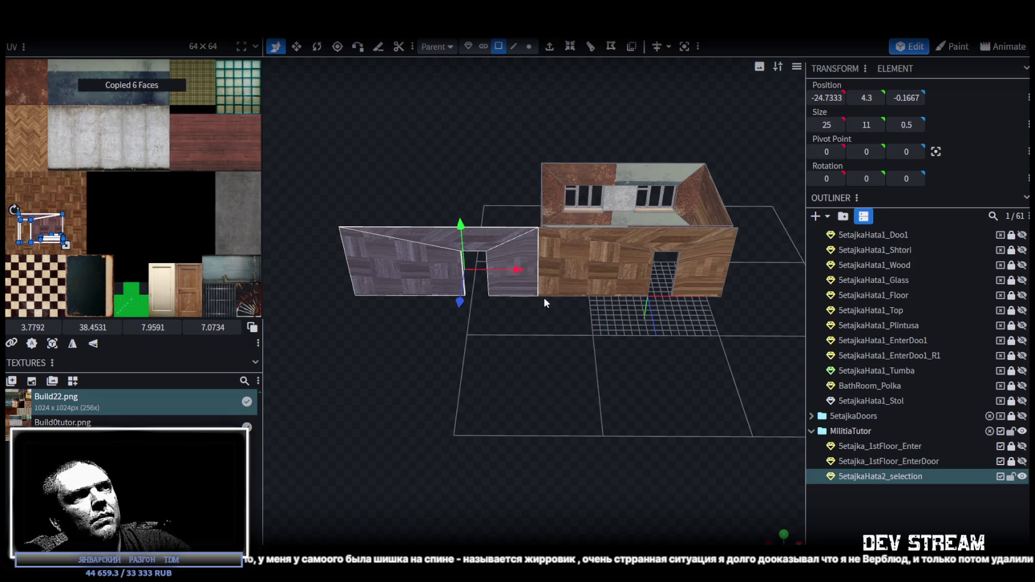
right_click(502, 252)
left_click(535, 374)
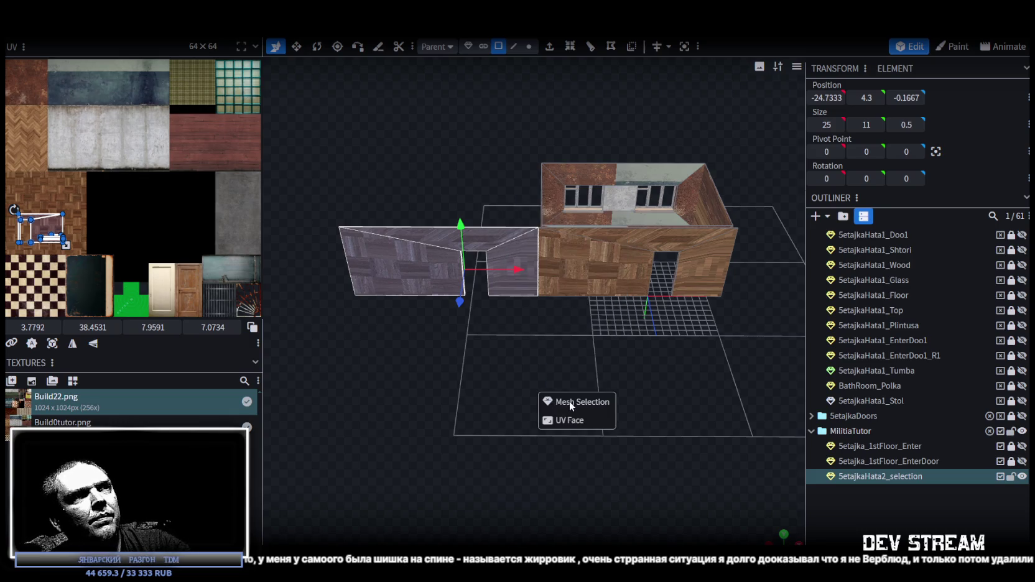
left_click(569, 401)
left_click_drag(563, 407, 550, 411)
mouse_move(491, 288)
left_mouse_down()
mouse_move(764, 281)
mouse_move(756, 297)
left_mouse_up()
left_click(463, 134)
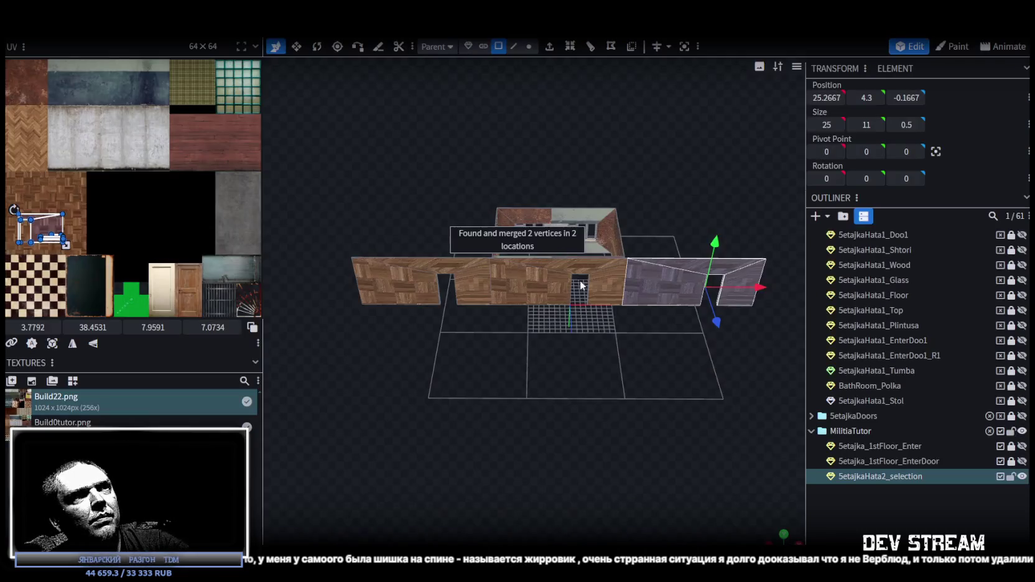
Step: Orbit and zoom around the building to inspect the new parquet wall beside the room
mouse_move(618, 370)
left_mouse_down()
mouse_move(620, 400)
mouse_move(563, 368)
mouse_move(571, 363)
mouse_move(544, 381)
mouse_move(508, 364)
mouse_move(508, 384)
mouse_move(527, 382)
left_mouse_up()
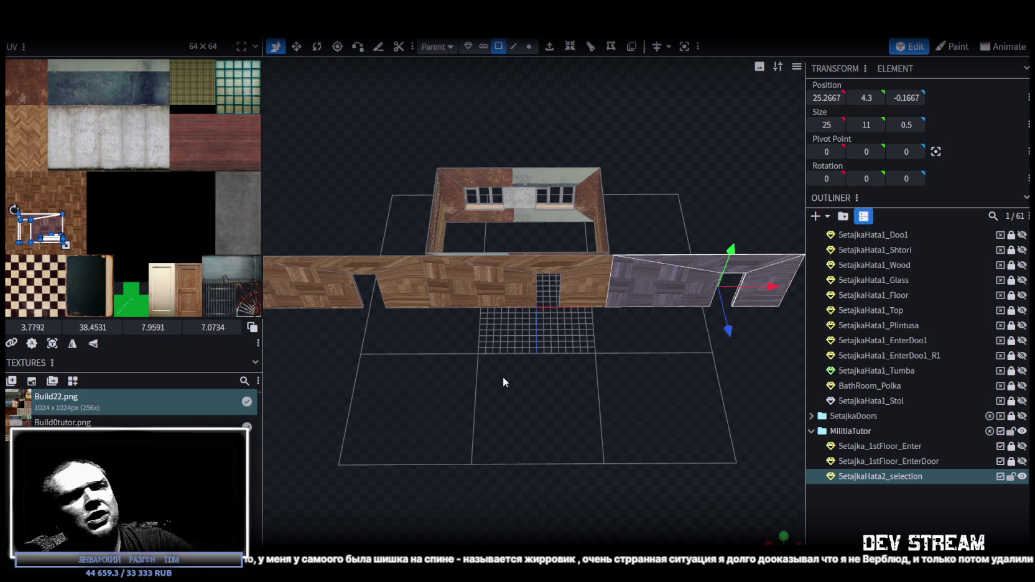
left_click_drag(511, 378, 517, 359)
scroll(518, 360, "down", 3)
mouse_move(571, 396)
left_mouse_down()
mouse_move(685, 457)
mouse_move(616, 420)
left_mouse_up()
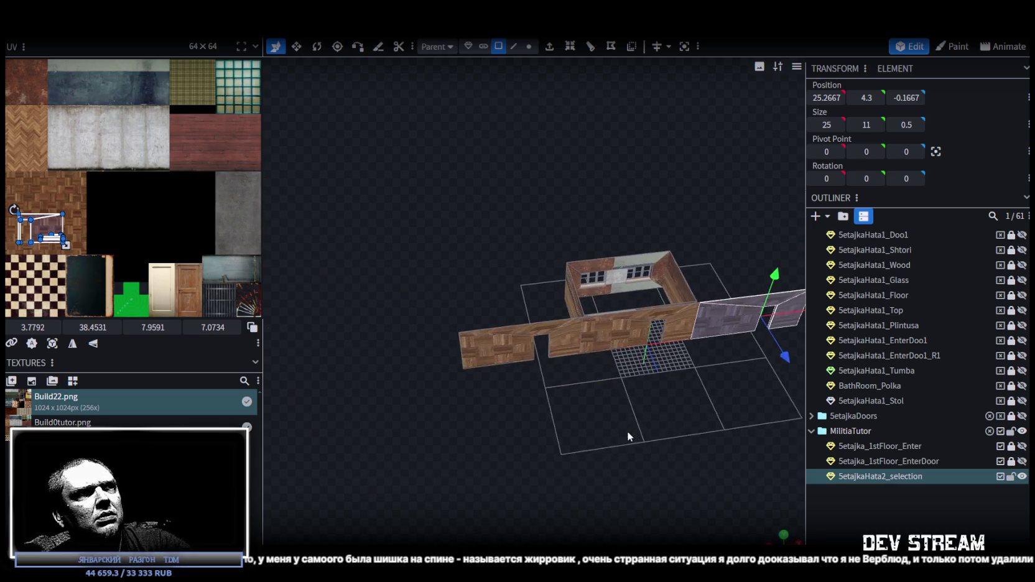
scroll(616, 421, "up", 3)
scroll(591, 411, "down", 2)
mouse_move(587, 408)
left_mouse_down()
mouse_move(327, 424)
mouse_move(362, 416)
mouse_move(631, 438)
mouse_move(503, 433)
mouse_move(511, 386)
mouse_move(484, 404)
mouse_move(427, 381)
mouse_move(392, 391)
mouse_move(533, 387)
mouse_move(600, 399)
mouse_move(595, 495)
mouse_move(546, 365)
left_mouse_up()
scroll(522, 404, "up", 2)
scroll(522, 406, "down", 2)
scroll(595, 495, "up", 2)
scroll(548, 364, "up", 2)
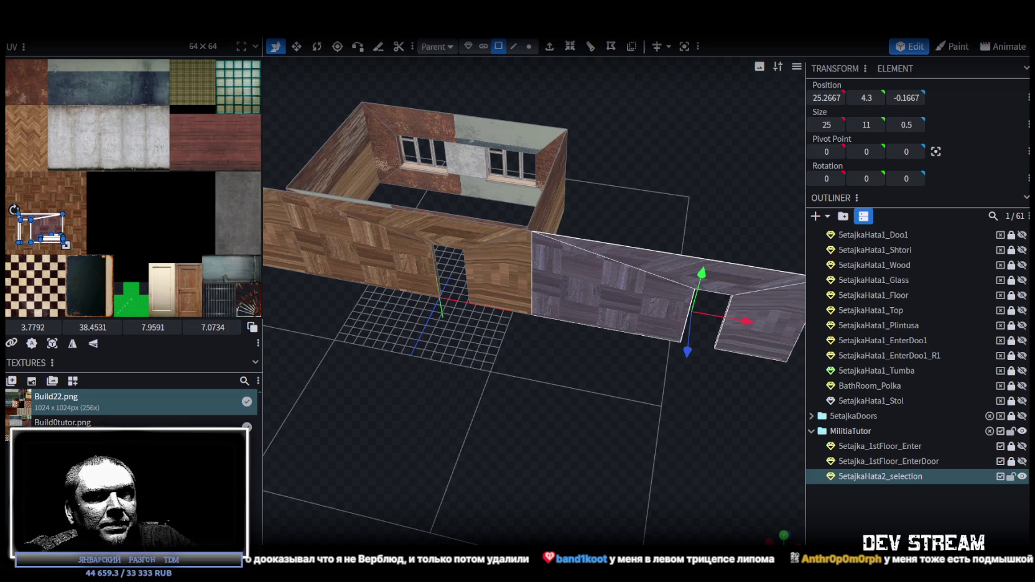
Step: In vertex mode, drag the copied wall's door-opening vertices -7 along X
mouse_move(572, 296)
left_mouse_down()
mouse_move(540, 401)
mouse_move(389, 387)
mouse_move(509, 355)
mouse_move(375, 366)
mouse_move(635, 382)
mouse_move(728, 352)
mouse_move(699, 384)
mouse_move(578, 389)
mouse_move(630, 67)
left_mouse_up()
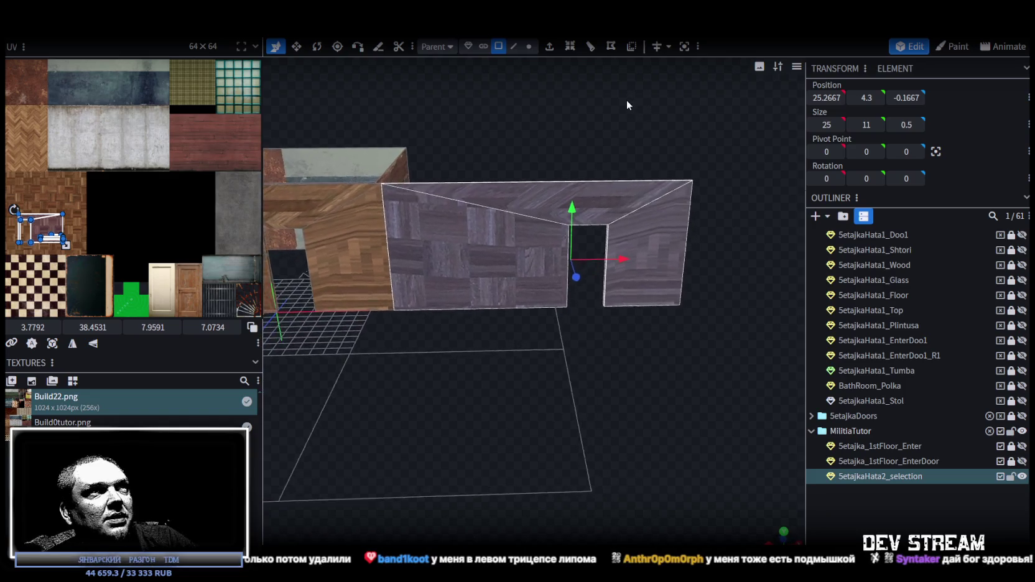
left_click(529, 46)
mouse_move(511, 126)
left_mouse_down()
mouse_move(509, 142)
mouse_move(512, 134)
mouse_move(635, 374)
mouse_move(618, 373)
mouse_move(568, 424)
mouse_move(532, 302)
mouse_move(594, 343)
mouse_move(553, 316)
mouse_move(565, 333)
mouse_move(530, 361)
mouse_move(449, 301)
mouse_move(519, 310)
mouse_move(506, 311)
left_mouse_up()
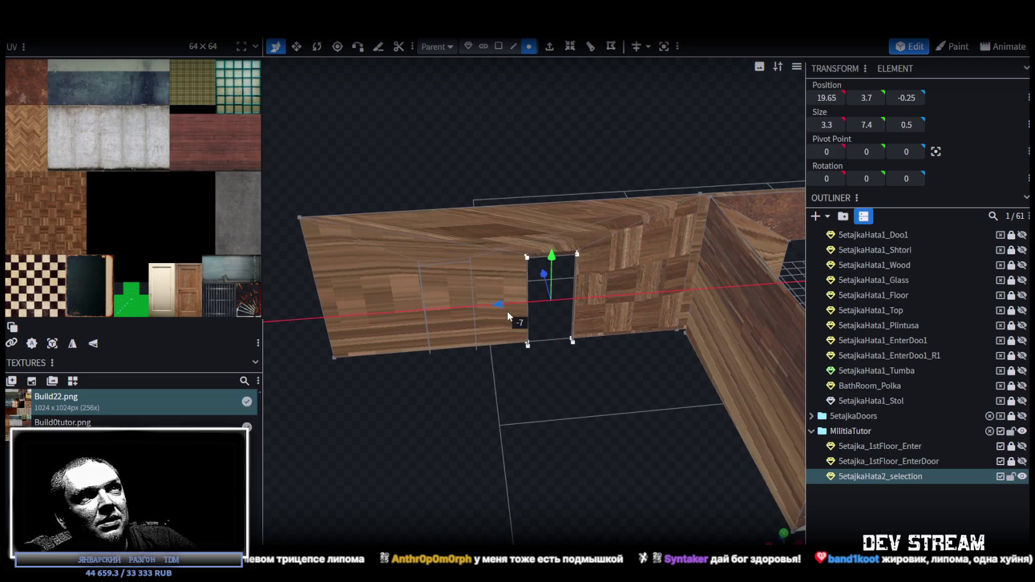
mouse_move(384, 411)
left_mouse_down()
mouse_move(751, 408)
mouse_move(621, 402)
mouse_move(592, 366)
mouse_move(623, 336)
left_mouse_up()
mouse_move(646, 295)
left_mouse_down()
mouse_move(555, 418)
mouse_move(587, 408)
mouse_move(549, 407)
mouse_move(610, 419)
mouse_move(738, 307)
mouse_move(494, 345)
mouse_move(642, 346)
mouse_move(483, 367)
mouse_move(657, 330)
mouse_move(565, 372)
mouse_move(562, 346)
mouse_move(483, 370)
mouse_move(453, 354)
mouse_move(500, 387)
mouse_move(500, 378)
mouse_move(533, 437)
mouse_move(546, 438)
mouse_move(615, 289)
mouse_move(568, 330)
mouse_move(562, 123)
left_mouse_up()
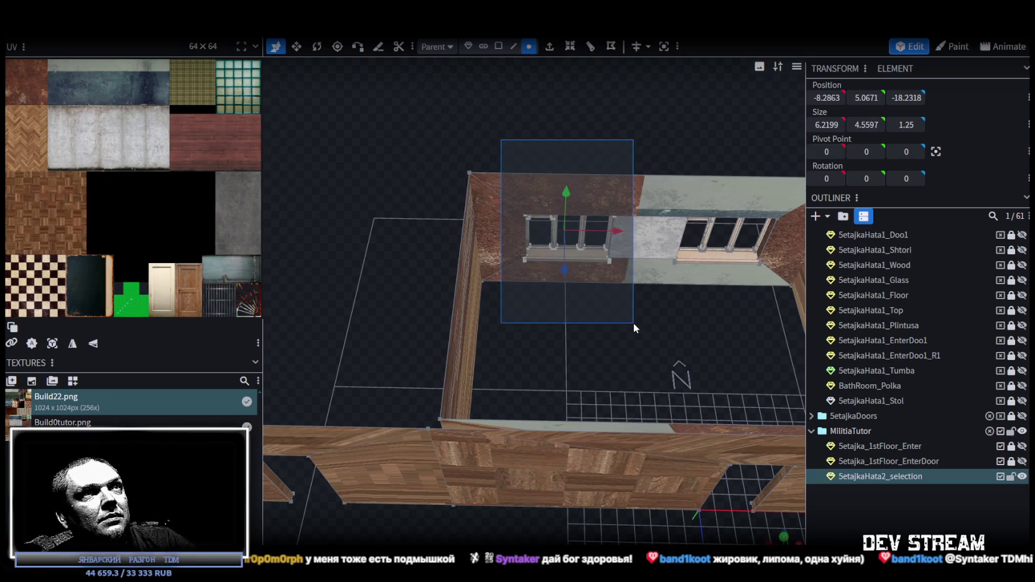
Step: Copy the left back-wall window's faces and paste them as a new piece
left_click_drag(628, 313, 633, 322)
left_click(498, 47)
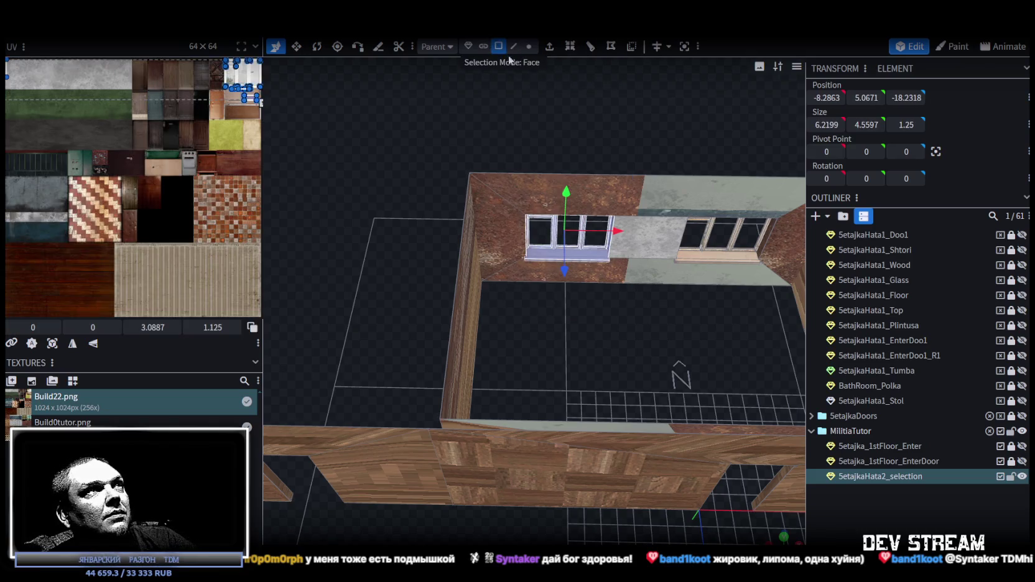
right_click(580, 258)
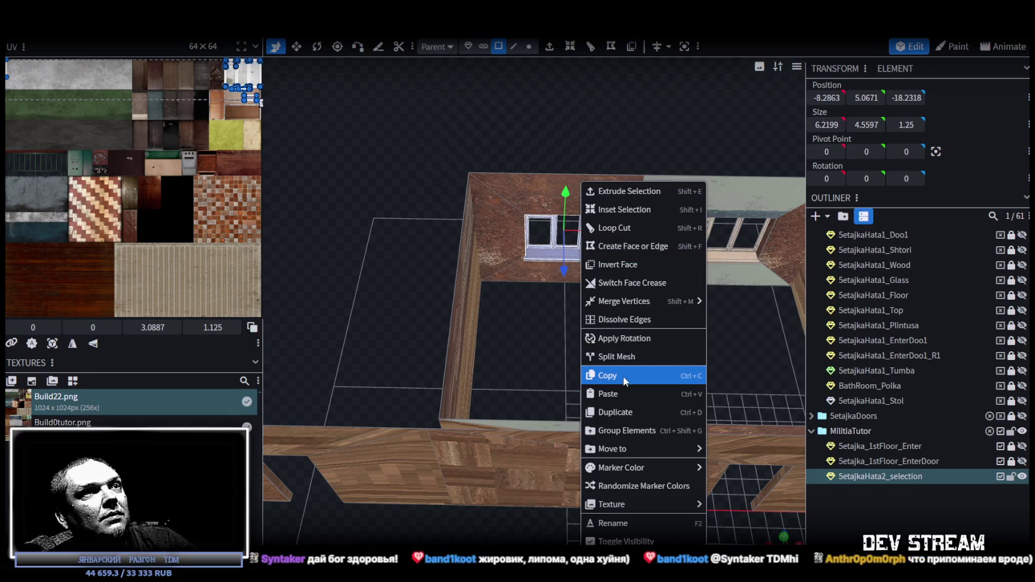
left_click(644, 376)
right_click(599, 256)
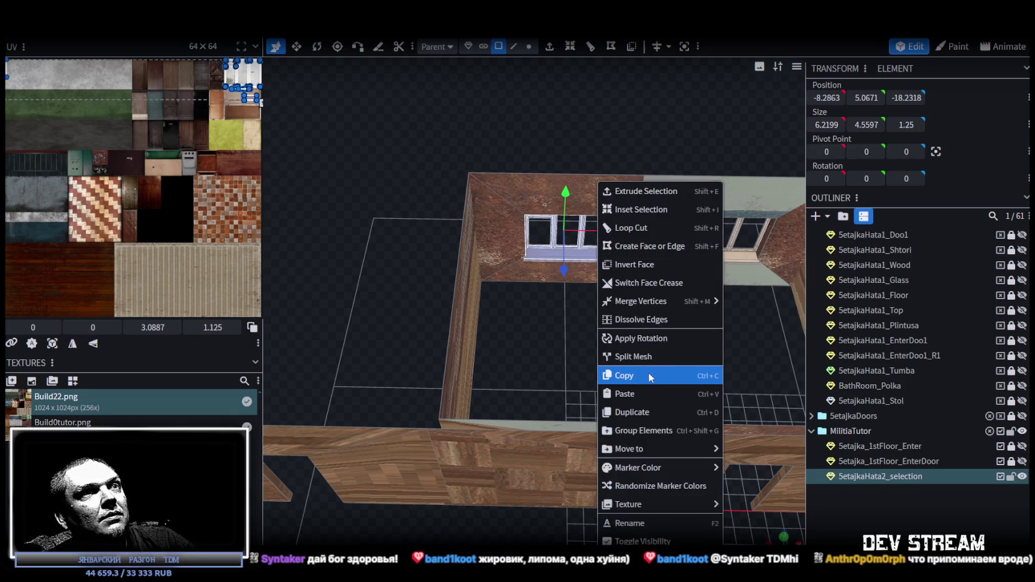
left_click(637, 394)
Step: Move the pasted window piece to Z 6.7682 and X -37.29 in front of the parquet wall
left_click_drag(625, 349, 667, 273)
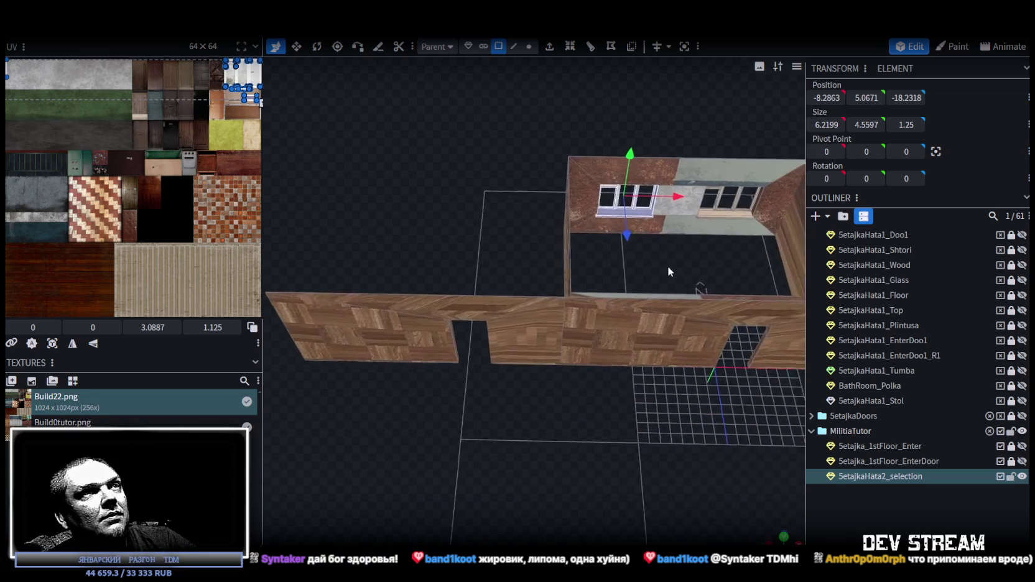
left_click_drag(635, 229, 641, 452)
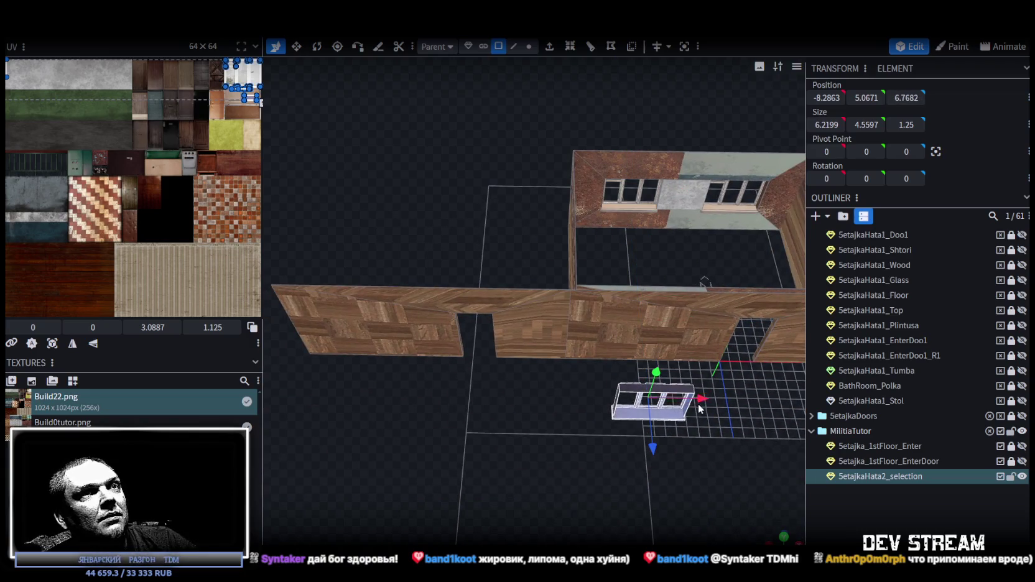
left_click_drag(698, 404, 386, 390)
right_click_drag(386, 390, 669, 378)
mouse_move(669, 377)
left_mouse_down()
mouse_move(564, 321)
mouse_move(513, 351)
mouse_move(597, 351)
mouse_move(527, 375)
mouse_move(559, 379)
mouse_move(558, 363)
mouse_move(526, 379)
mouse_move(539, 370)
left_mouse_up()
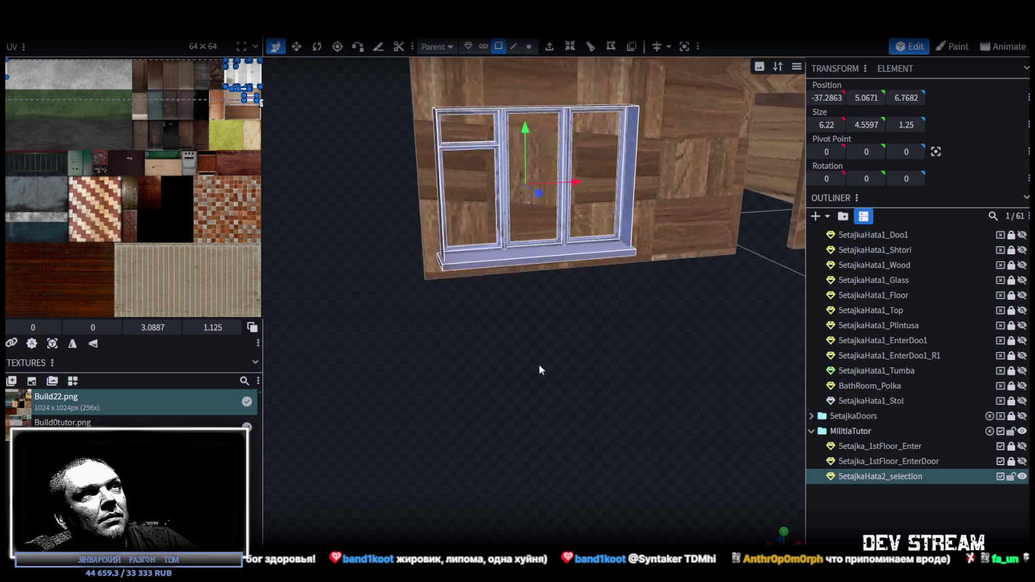
Step: Slide the window frame copy further left along X to -46.29
scroll(538, 369, "up", 2)
scroll(530, 376, "up", 2)
scroll(530, 382, "up", 2)
scroll(532, 389, "up", 2)
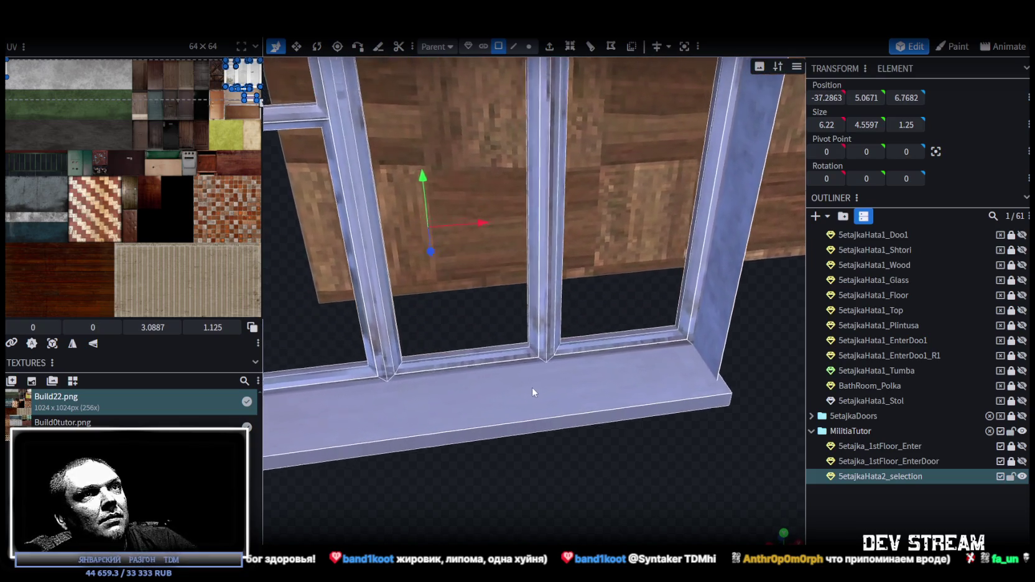
scroll(531, 386, "down", 3)
scroll(529, 386, "up", 3)
scroll(530, 382, "up", 2)
mouse_move(530, 383)
left_mouse_down()
mouse_move(539, 326)
mouse_move(589, 493)
mouse_move(603, 470)
mouse_move(620, 499)
left_mouse_up()
left_click_drag(569, 351, 382, 352)
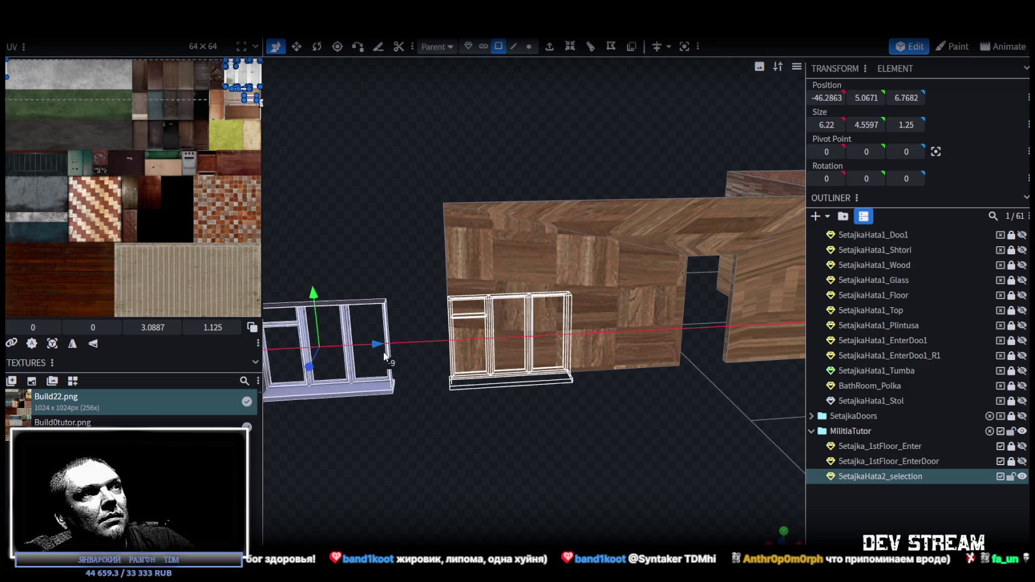
Step: In front view, select the middle mullion, top strip and vertical frame strip faces
key("KP_1")
scroll(508, 372, "up", 3)
scroll(530, 375, "up", 2)
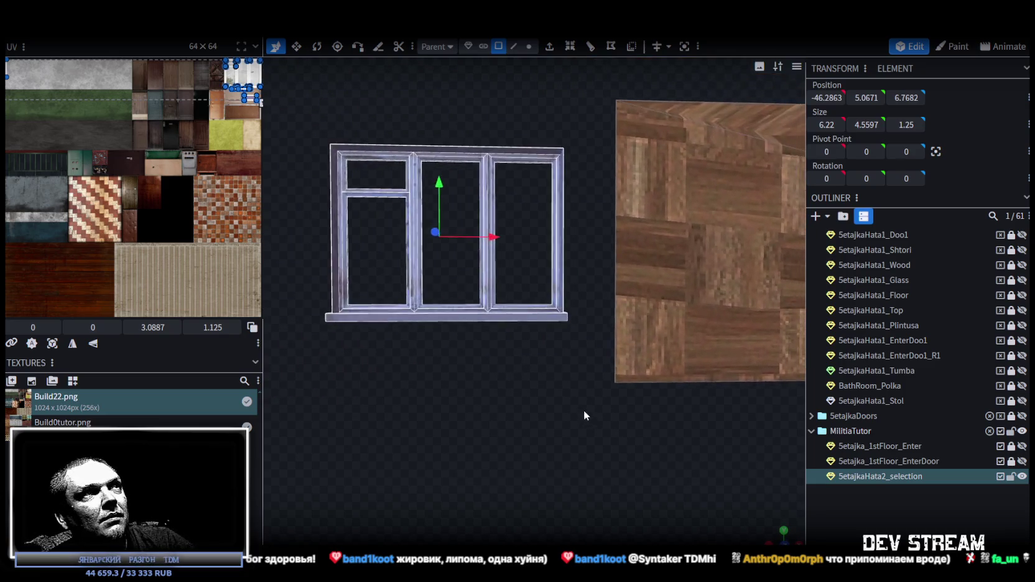
scroll(585, 415, "up", 2)
scroll(584, 415, "down", 1)
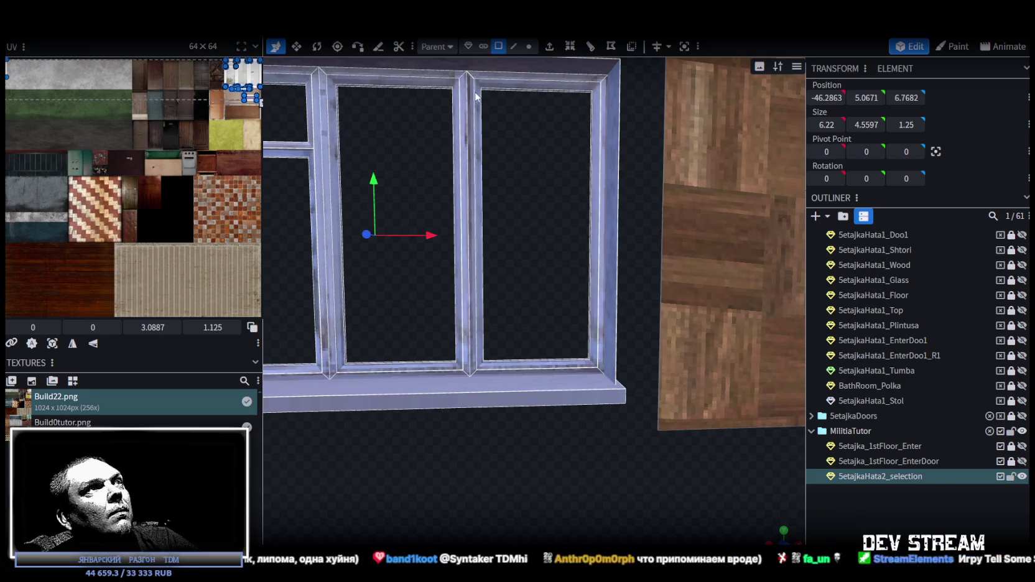
left_click(475, 96)
left_click(495, 74)
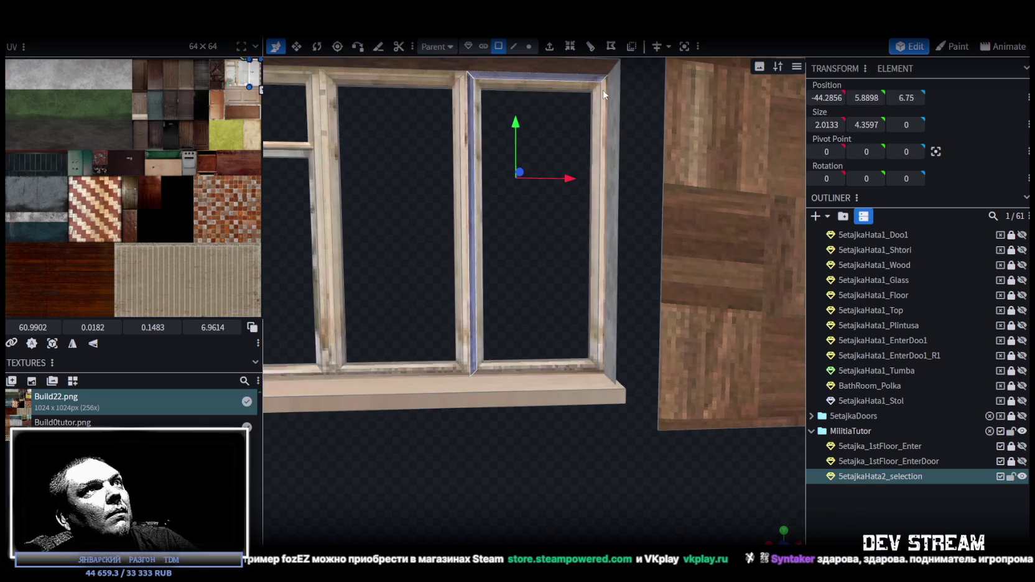
left_click(601, 94, "shift")
left_click(483, 122, "shift")
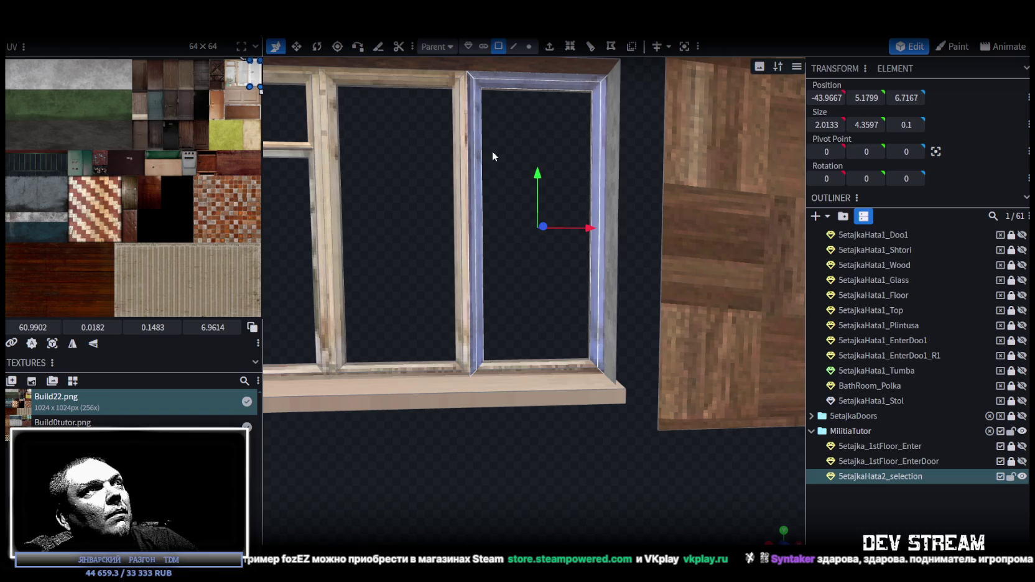
Step: Inspect the frame by selecting a lower inner face, the right post and the inner metal frame
mouse_move(535, 381)
left_mouse_down()
mouse_move(533, 350)
mouse_move(532, 400)
left_mouse_up()
left_click(518, 395, "shift")
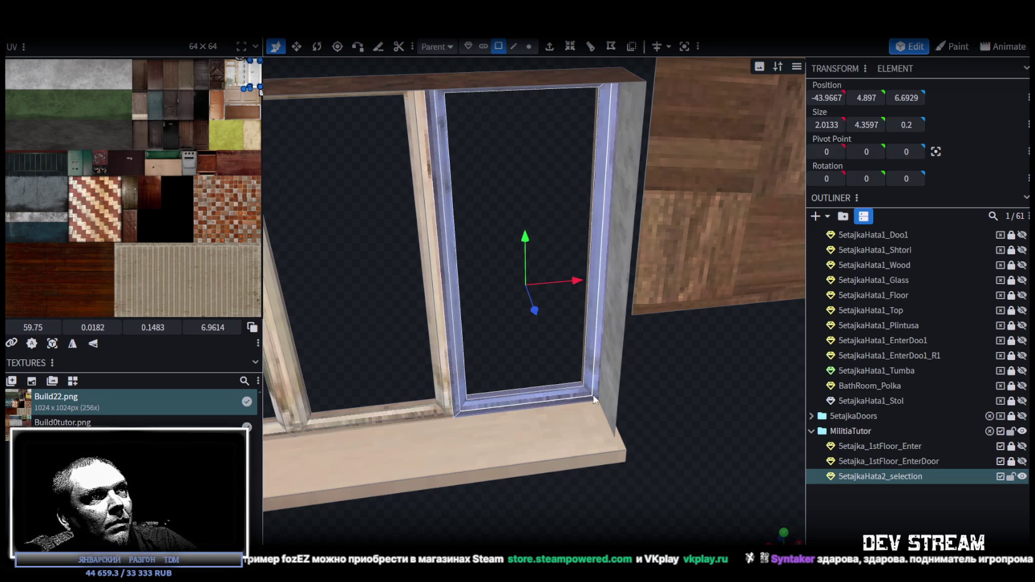
left_click(584, 361)
scroll(622, 404, "down", 5)
left_click_drag(656, 440, 610, 439)
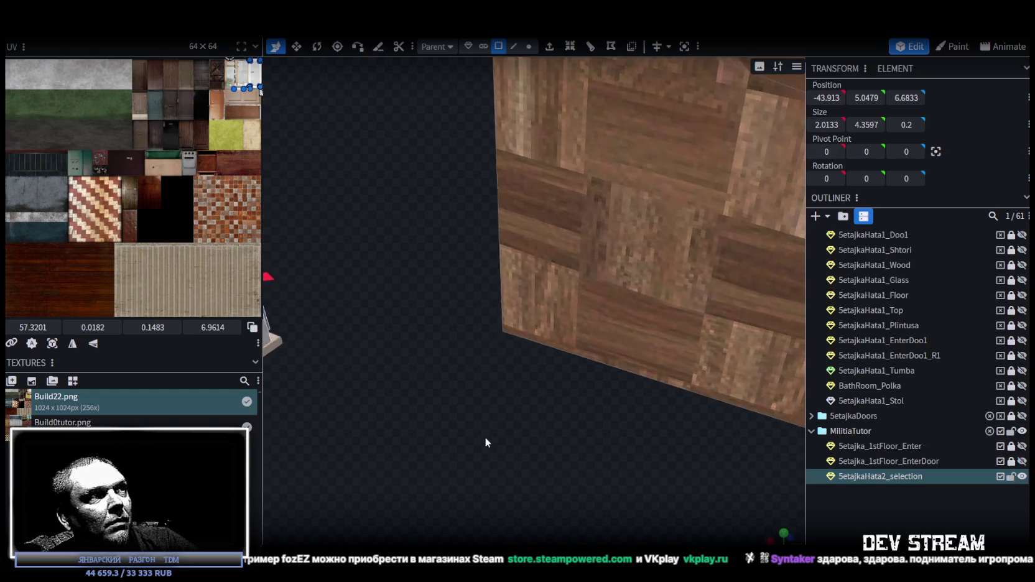
scroll(609, 438, "up", 5)
scroll(647, 437, "up", 2)
left_click(529, 314)
scroll(549, 351, "down", 5)
mouse_move(563, 185)
left_mouse_down()
mouse_move(463, 322)
mouse_move(533, 180)
mouse_move(457, 438)
left_mouse_up()
scroll(549, 196, "up", 3)
scroll(550, 199, "up", 2)
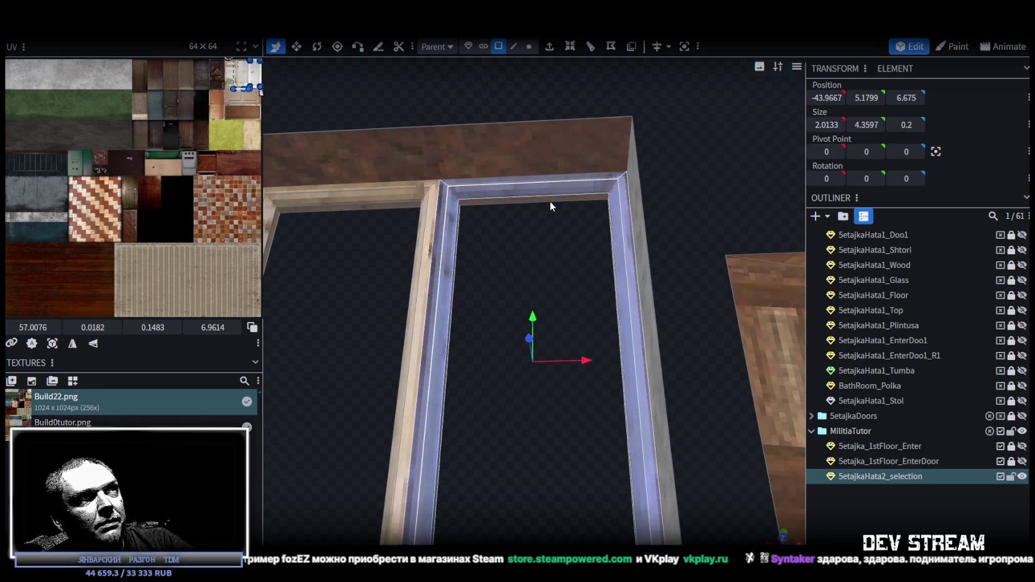
Step: Select the glass pane, then the frame's top outer edge in edge mode
left_click(539, 246)
scroll(517, 287, "down", 4)
scroll(526, 301, "down", 2)
left_click_drag(527, 302, 519, 164)
scroll(525, 150, "up", 3)
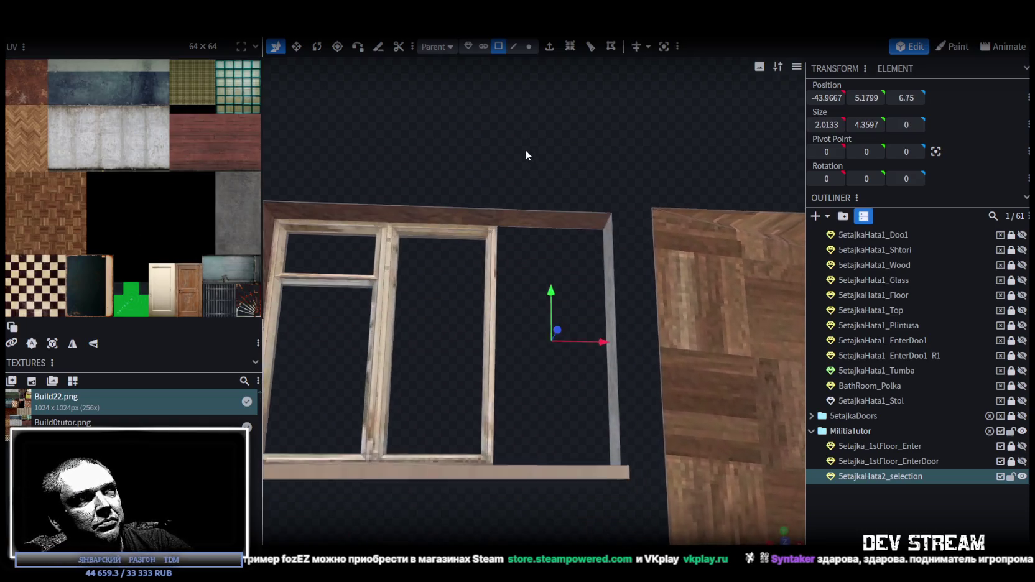
left_click(514, 46)
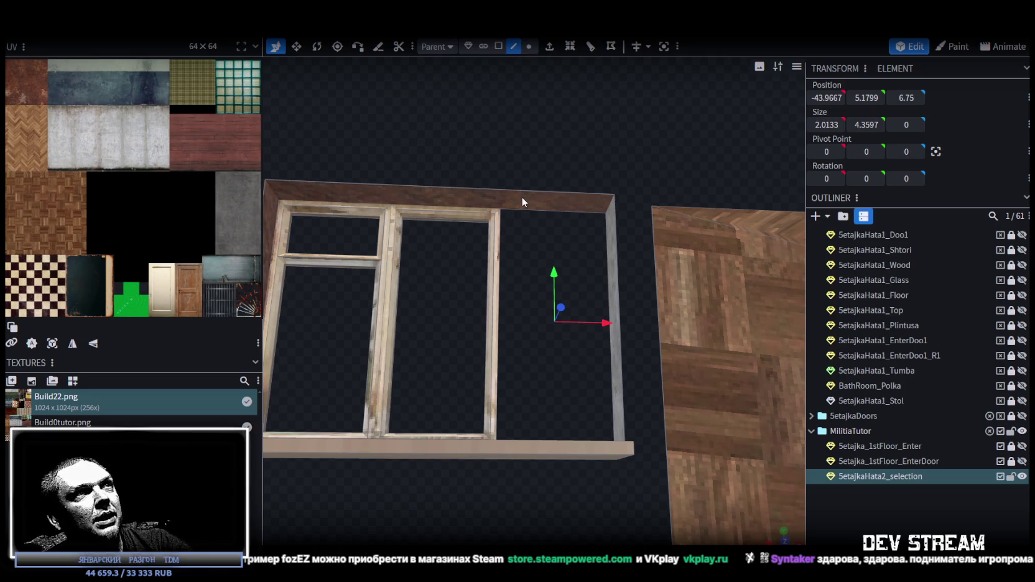
left_click(528, 193)
Step: Try a loop cut along the top edge at about offset 4.02, then undo it
key("ctrl+r")
scroll(518, 271, "up", 5)
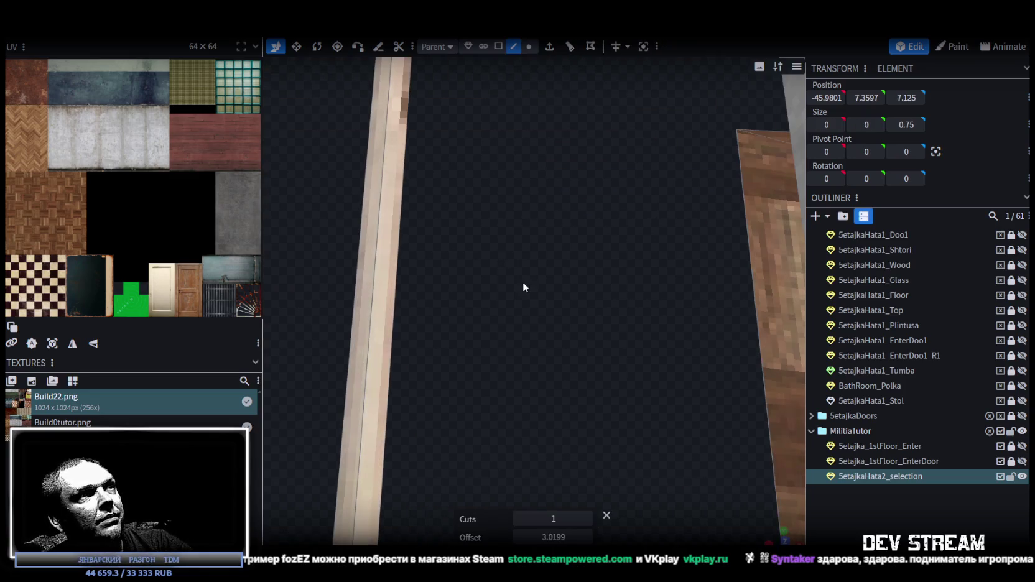
scroll(571, 462, "down", 3)
left_click_drag(588, 538, 588, 539)
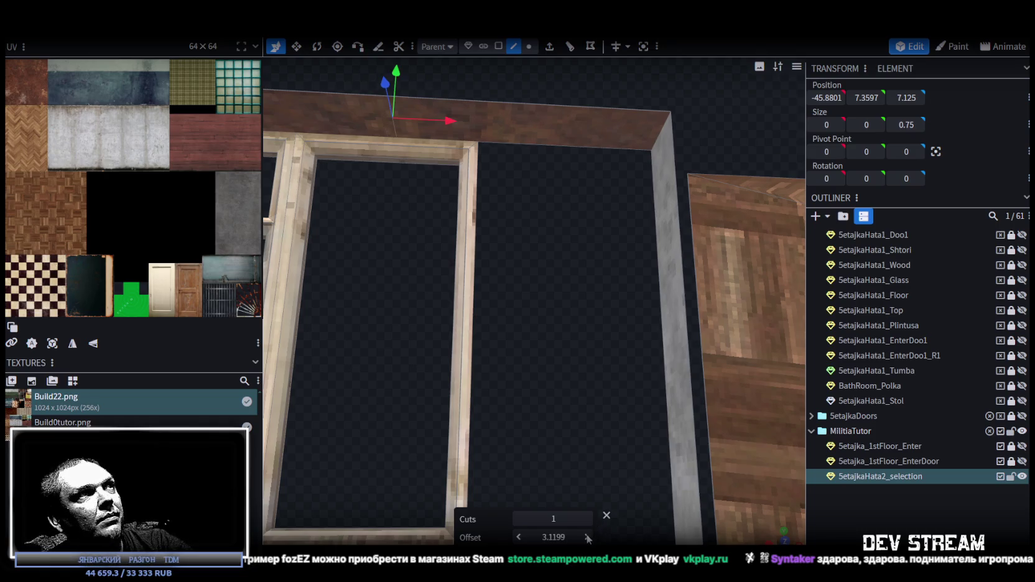
left_click(588, 539)
left_click(589, 539)
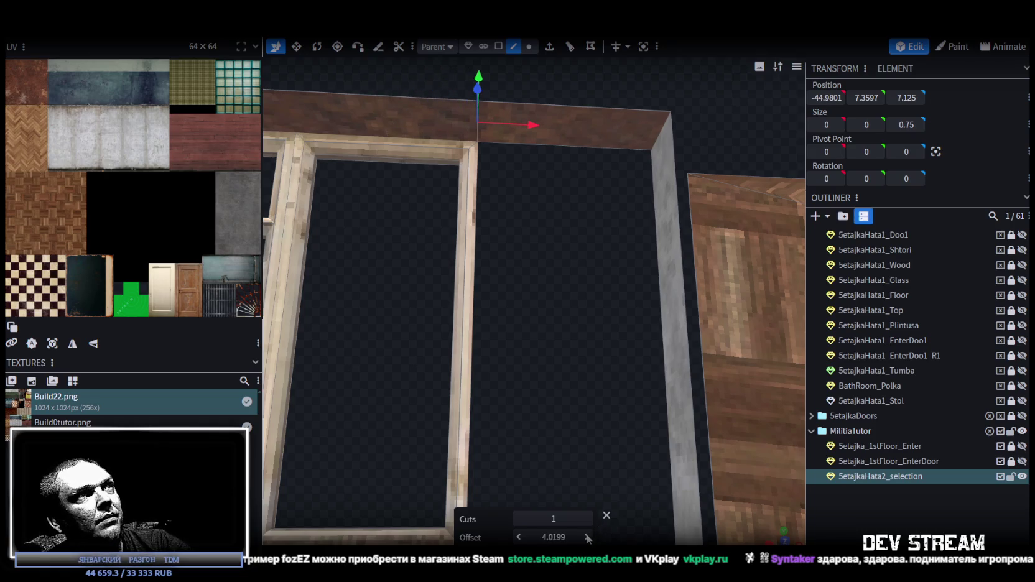
left_click_drag(552, 537, 567, 541)
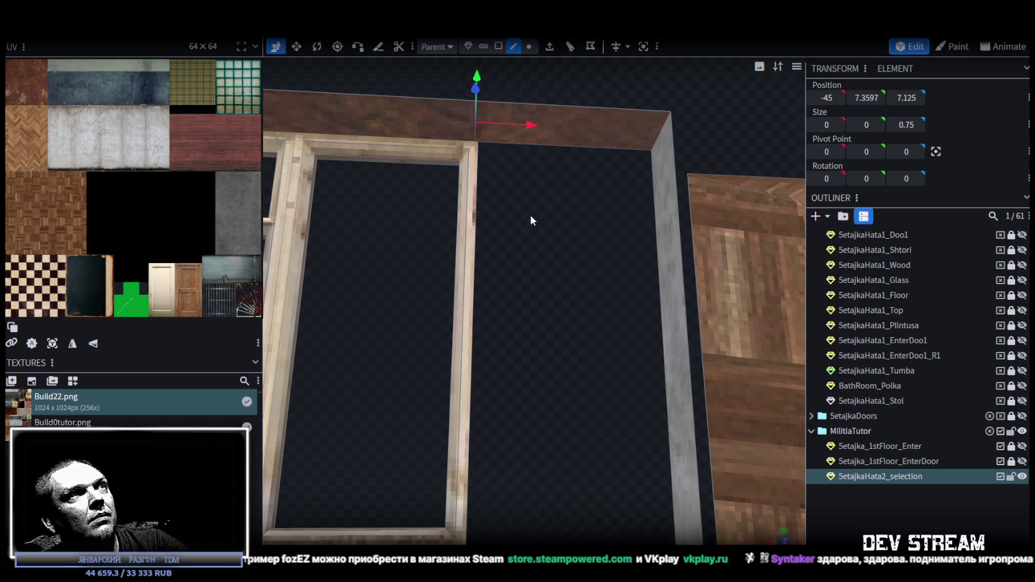
key("ctrl+z")
Step: Add a loop cut across the frame's top piece at offset 4.025
left_click(570, 46)
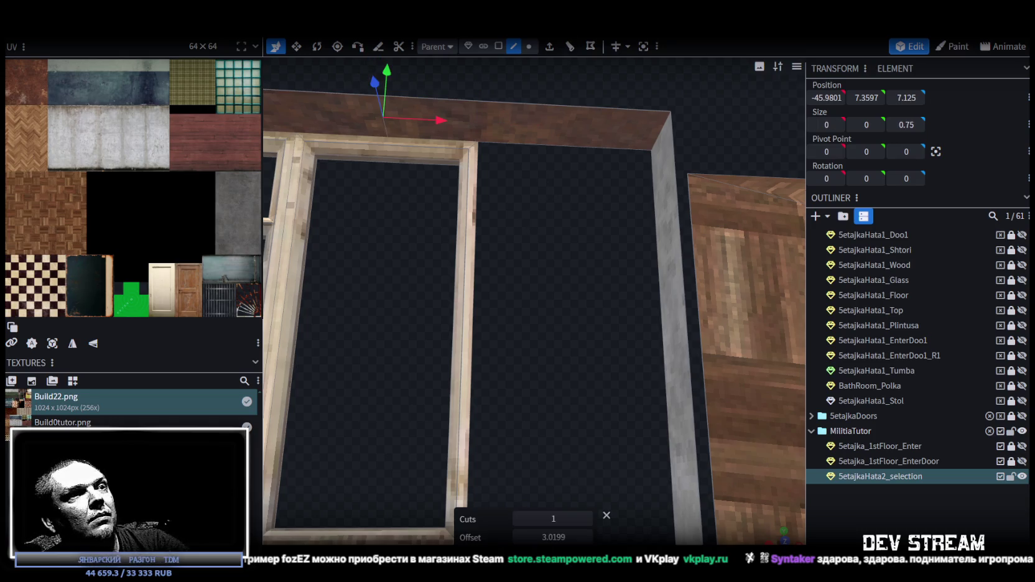
left_click(554, 538)
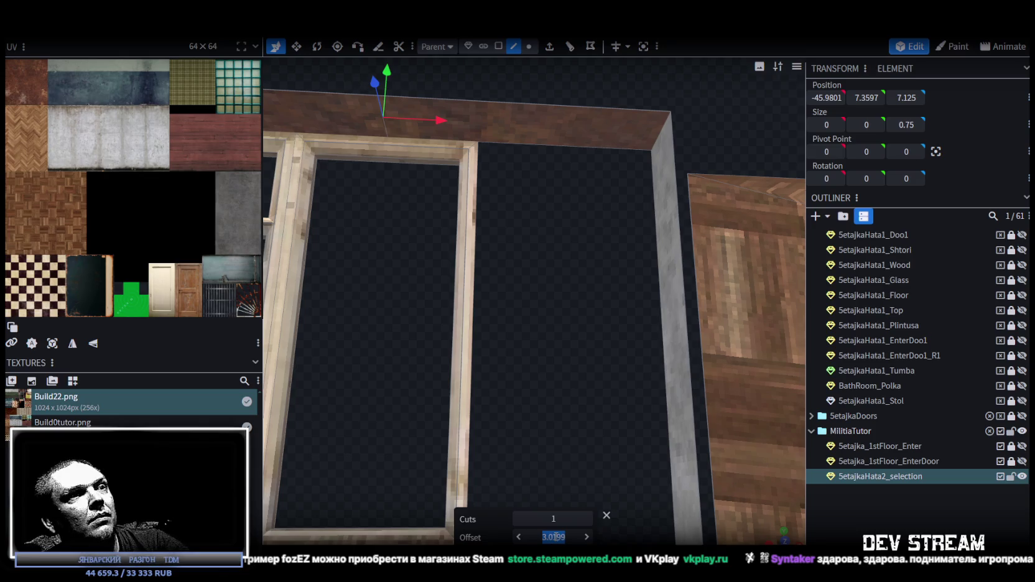
left_click(543, 536)
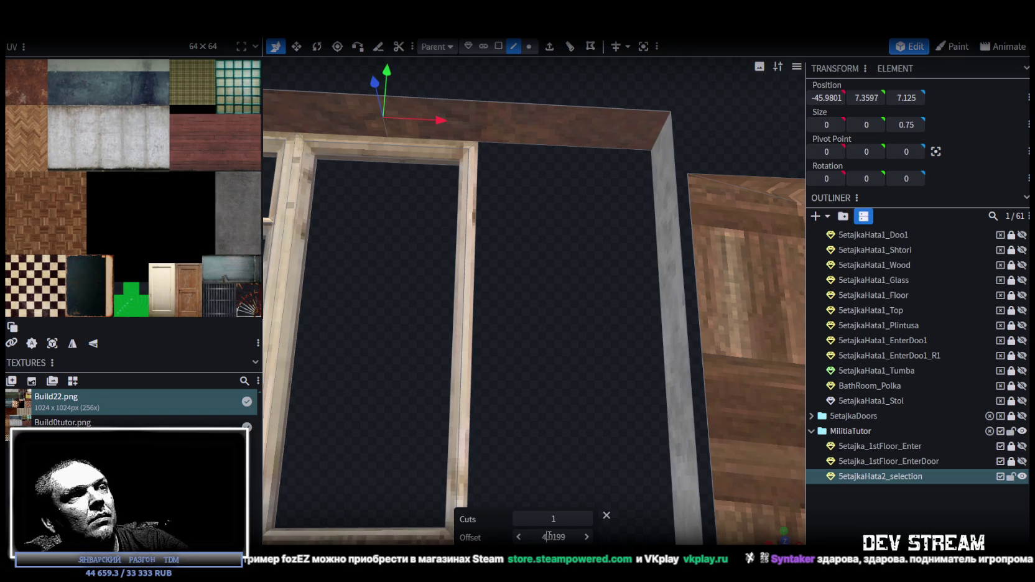
left_click_drag(554, 536, 578, 536)
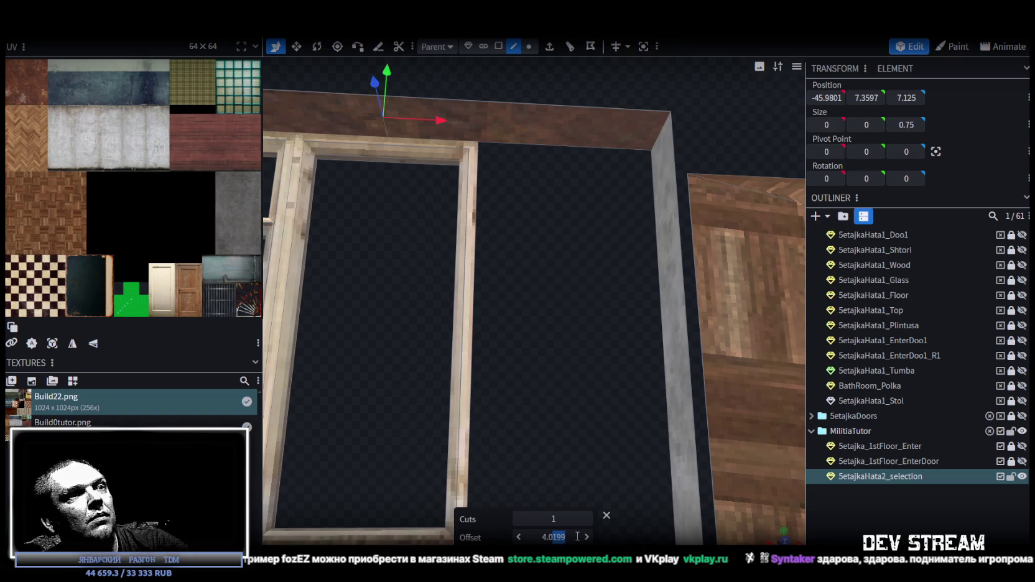
type("025")
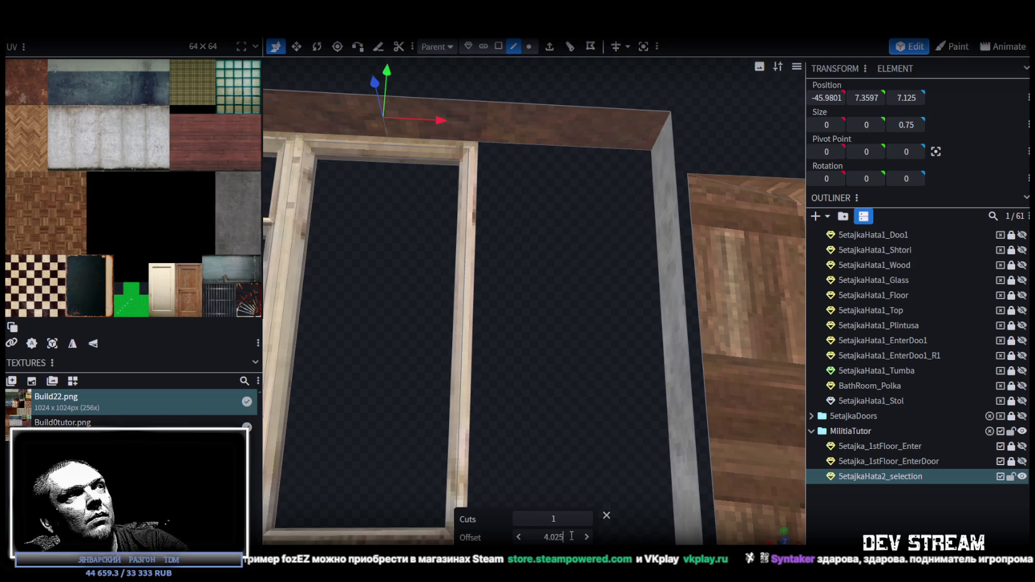
key("Return")
mouse_move(589, 527)
left_mouse_down()
mouse_move(547, 406)
mouse_move(553, 342)
left_mouse_up()
scroll(548, 406, "up", 2)
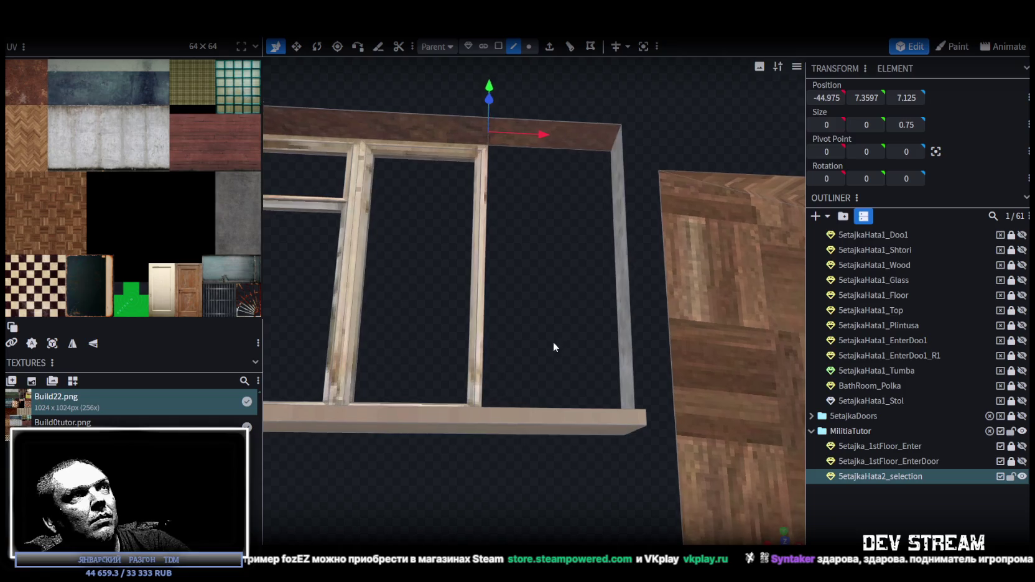
Step: Select the window frame's top face and view it together with the sill
left_click(500, 48)
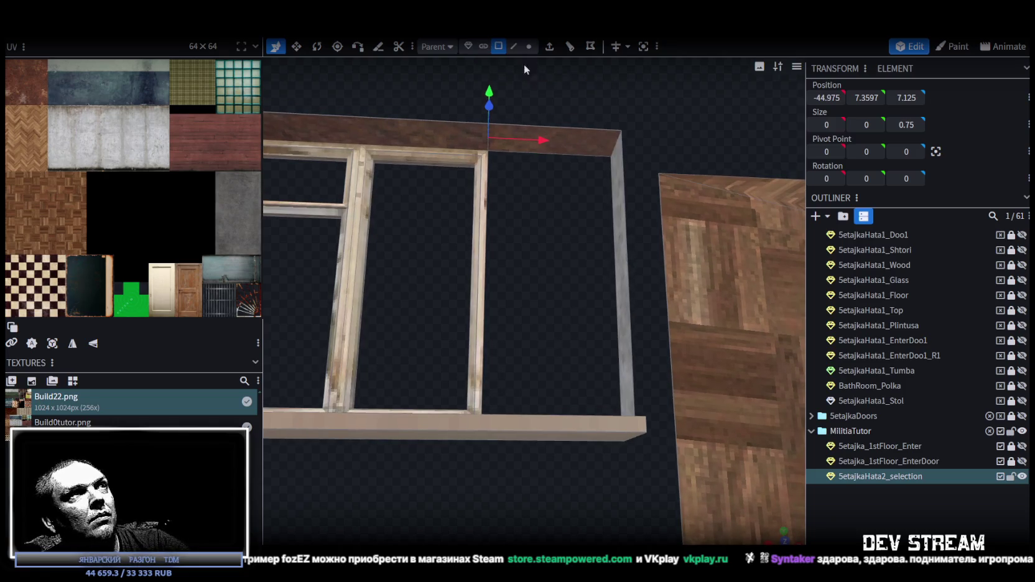
left_click(572, 140)
left_click_drag(575, 172, 491, 492)
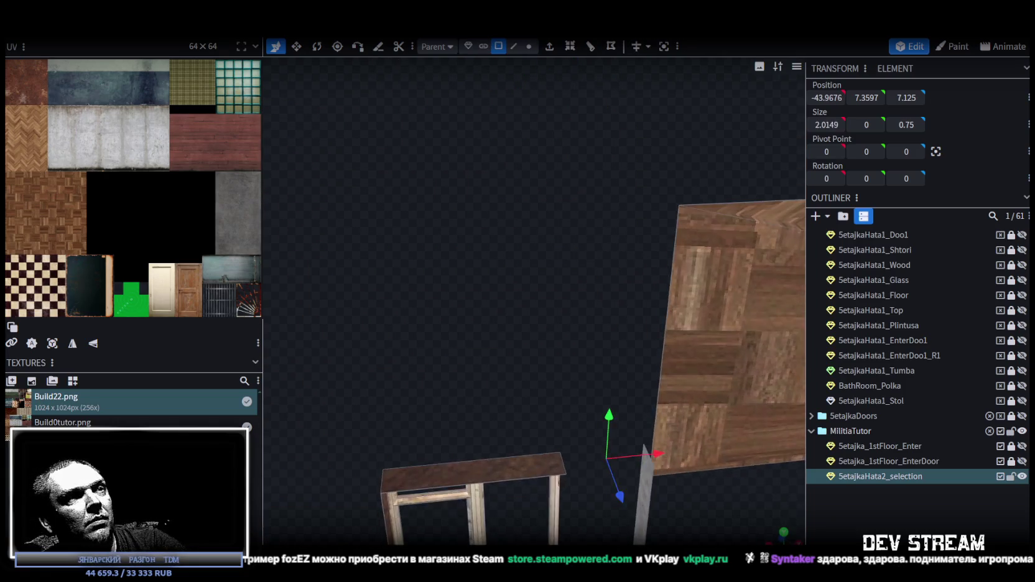
left_click_drag(576, 479, 570, 297)
Step: Add a loop cut across the window sill and bring its offset down to 2.125
key("2")
left_click(546, 406)
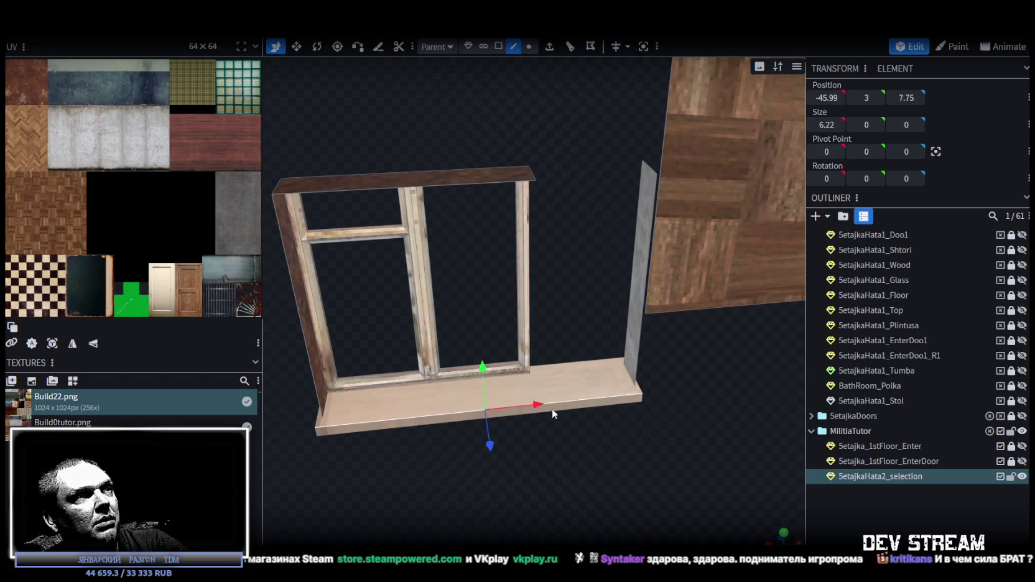
left_click_drag(552, 408, 570, 271)
scroll(563, 241, "up", 5)
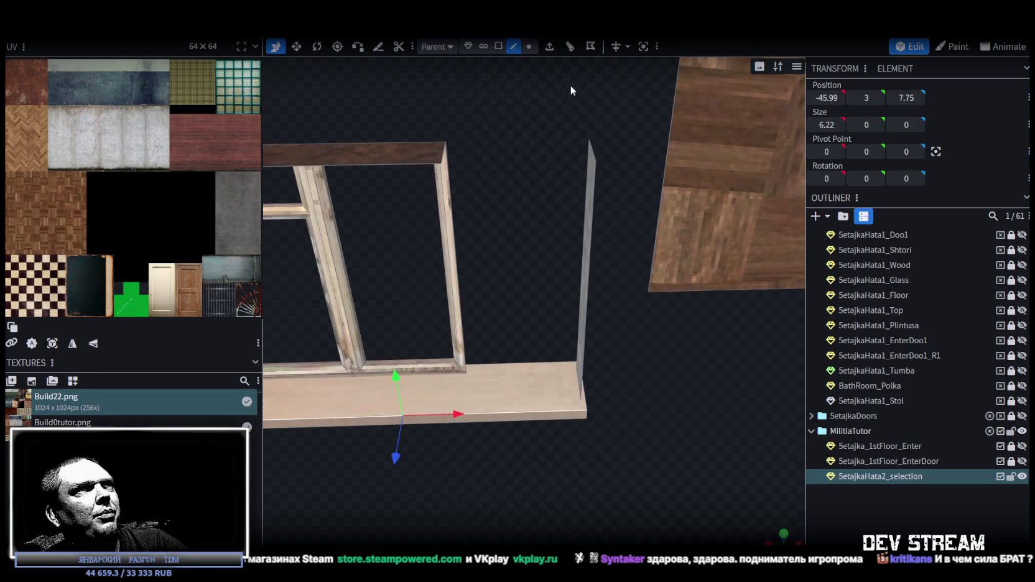
left_click(571, 47)
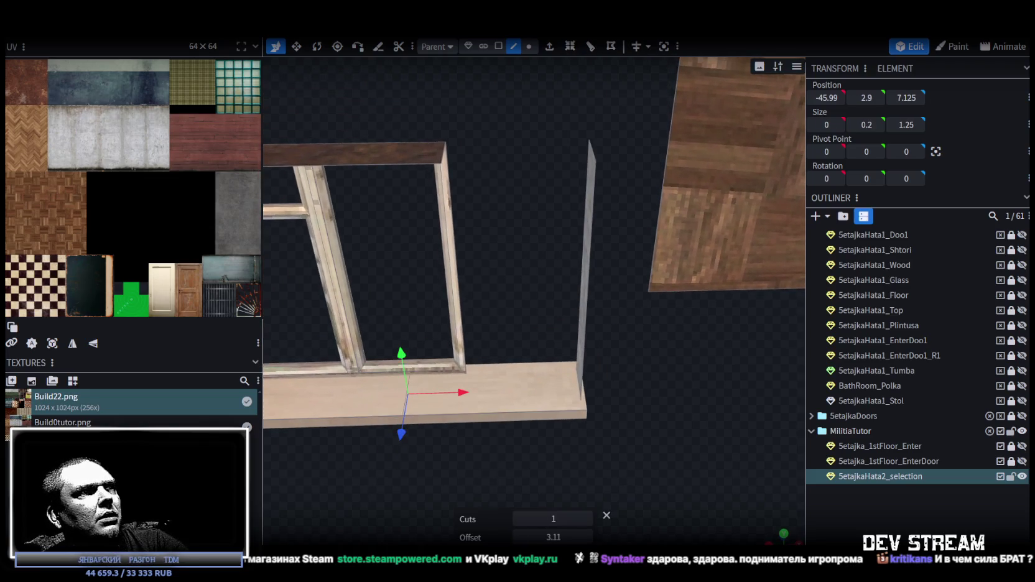
left_click(586, 538)
left_click(521, 538)
left_click(519, 538)
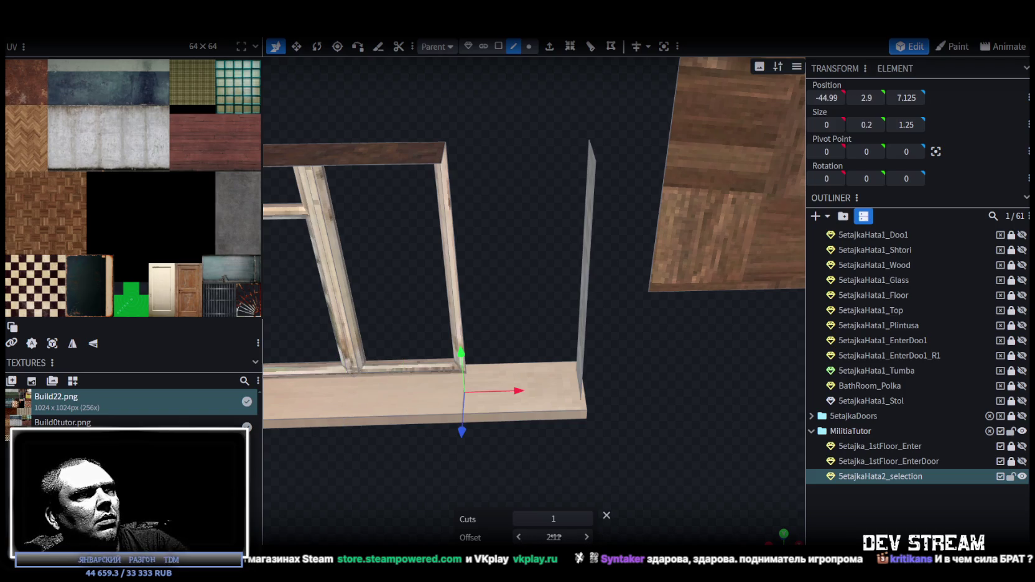
left_click(559, 538)
left_click(557, 537)
key("BackSpace")
type("25")
left_click(554, 519)
Step: Fine-tune the sill cut offset through 2.105, 2.1 and 2.08, settling on 2
left_click(555, 538)
left_click(556, 537)
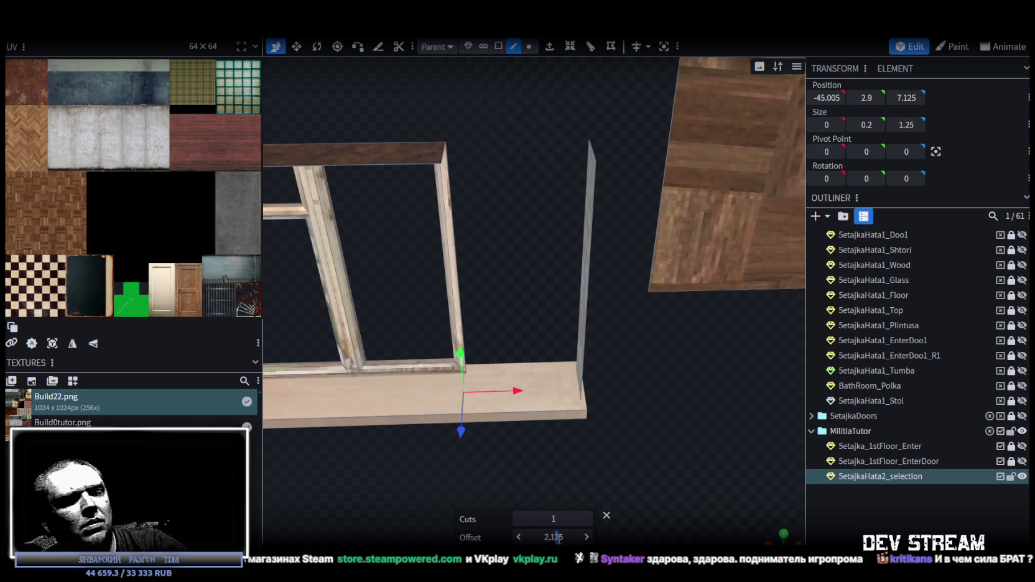
key("BackSpace")
key("BackSpace")
type("05")
left_click(554, 519)
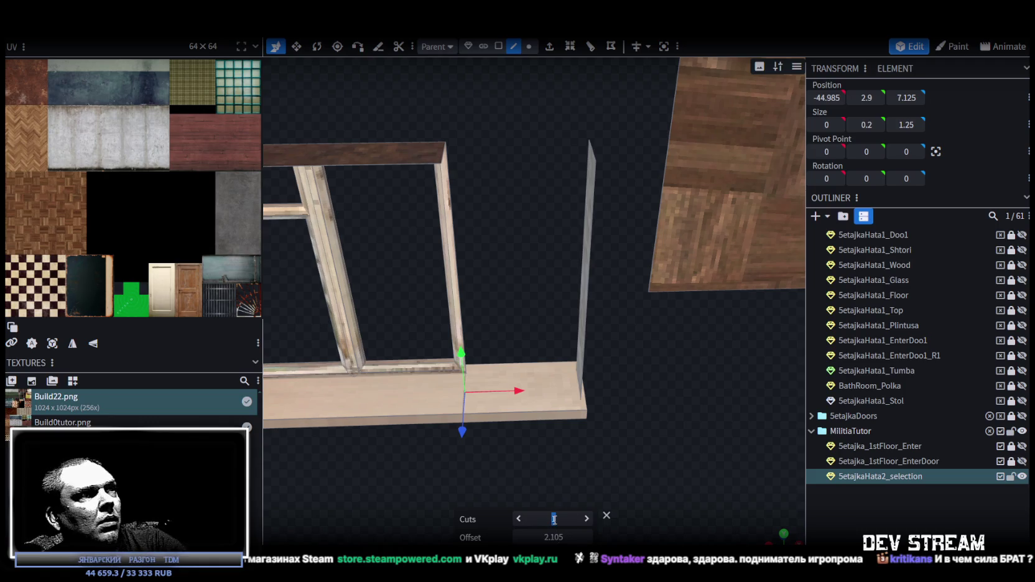
scroll(439, 467, "up", 3)
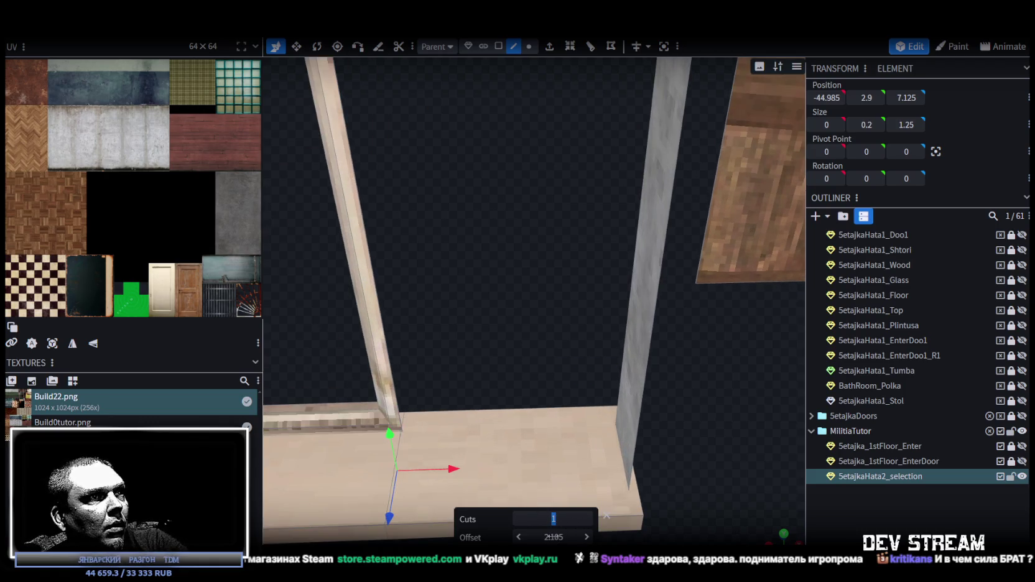
key("BackSpace")
key("BackSpace")
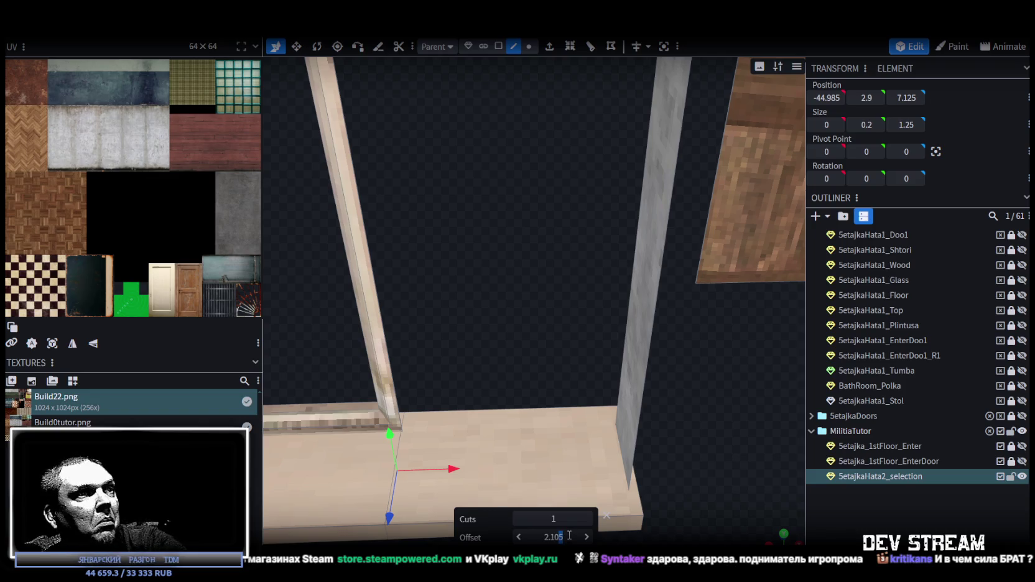
left_click(554, 520)
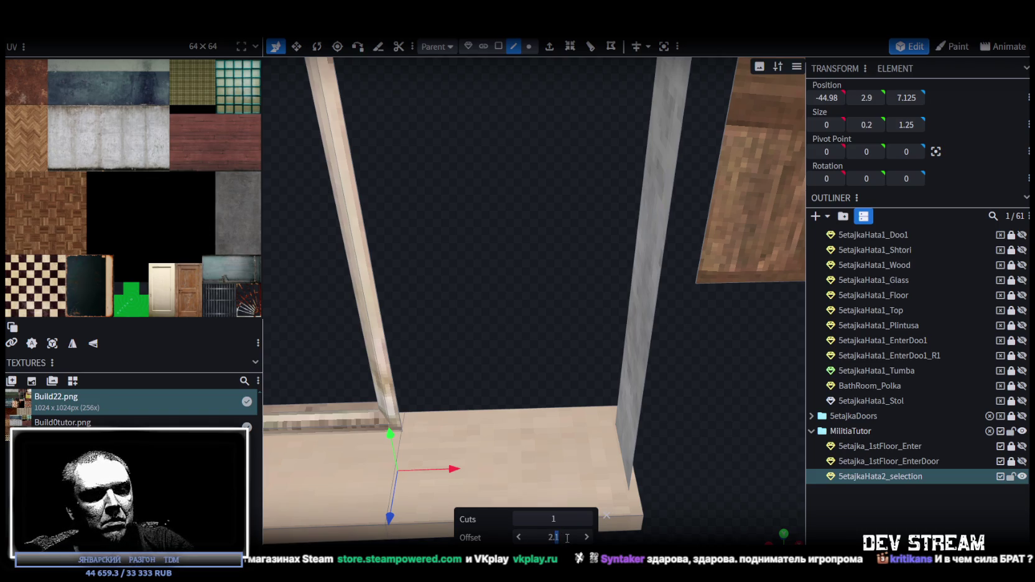
type("05")
left_click(555, 519)
type("3.11")
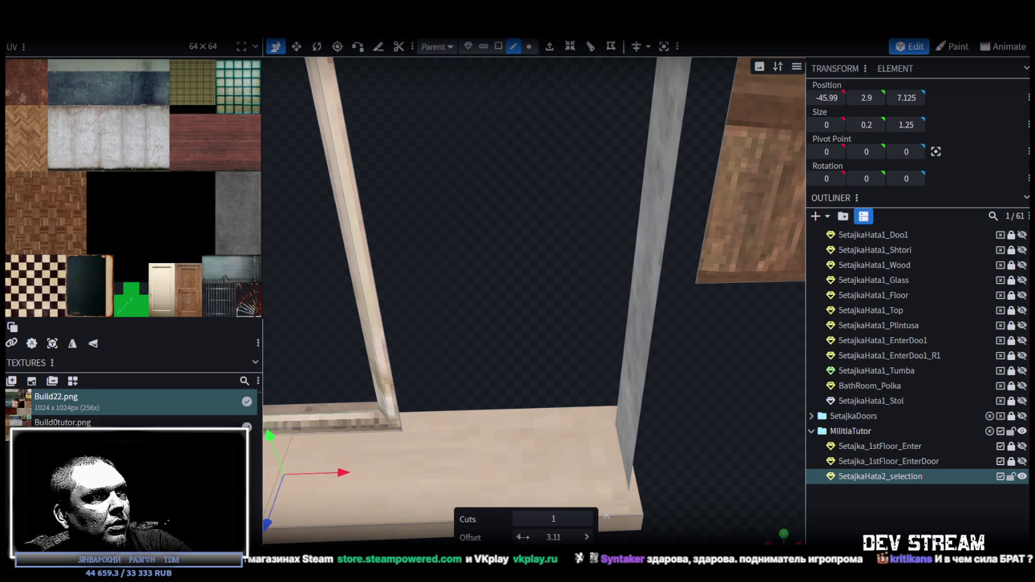
left_click(519, 537)
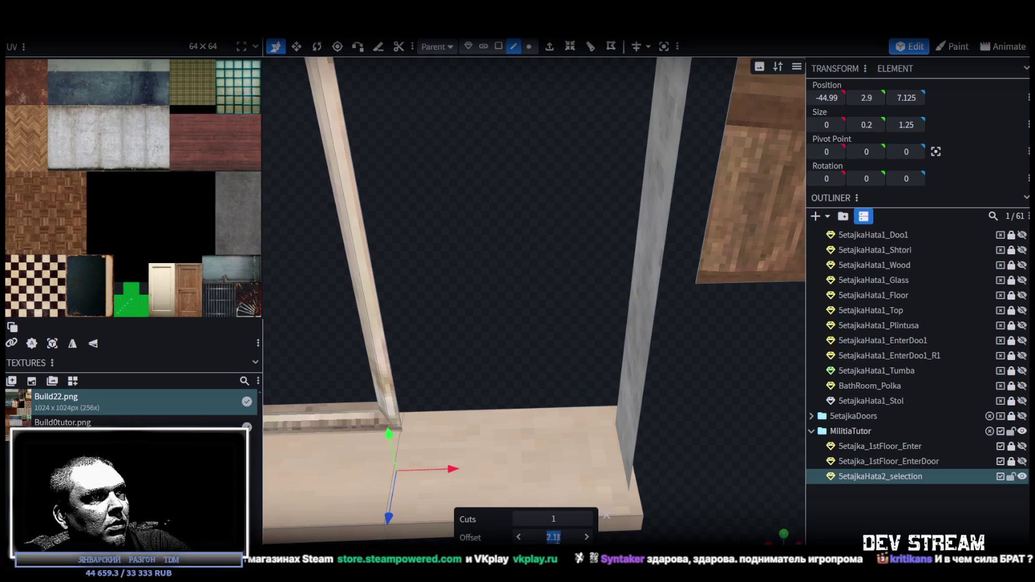
left_click_drag(554, 536, 566, 539)
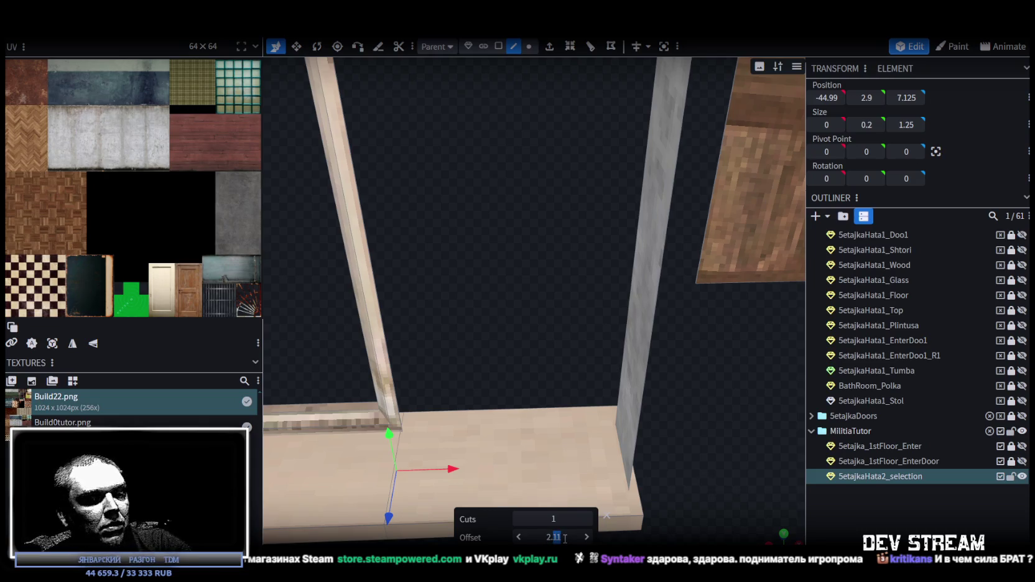
type("08")
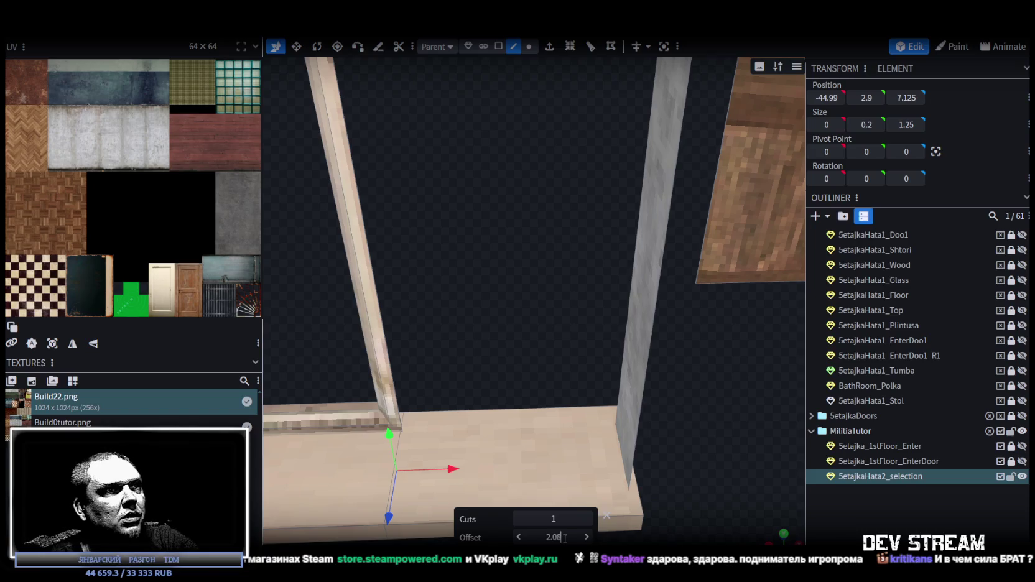
double_click(553, 518)
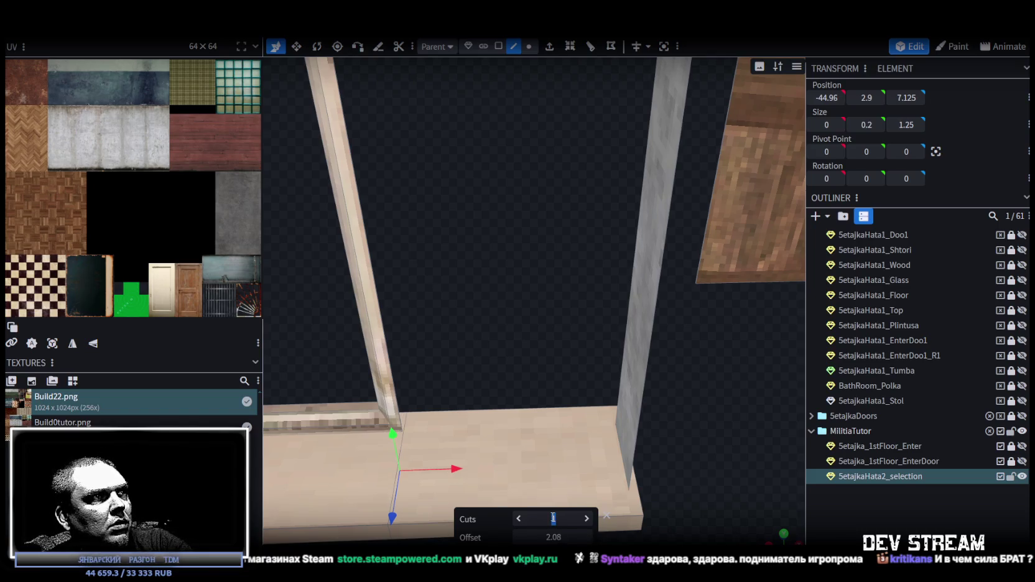
left_click(556, 537)
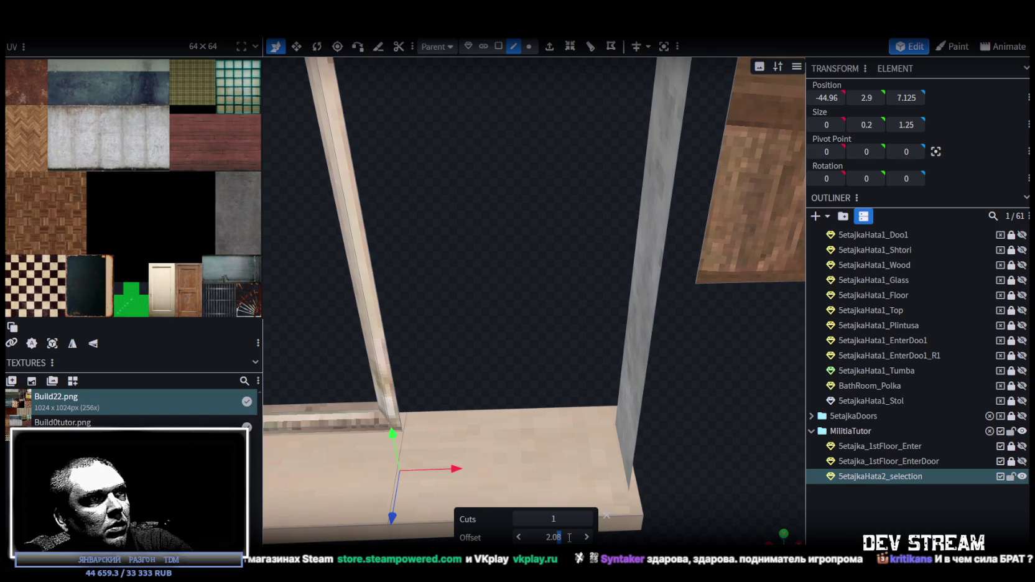
type("9")
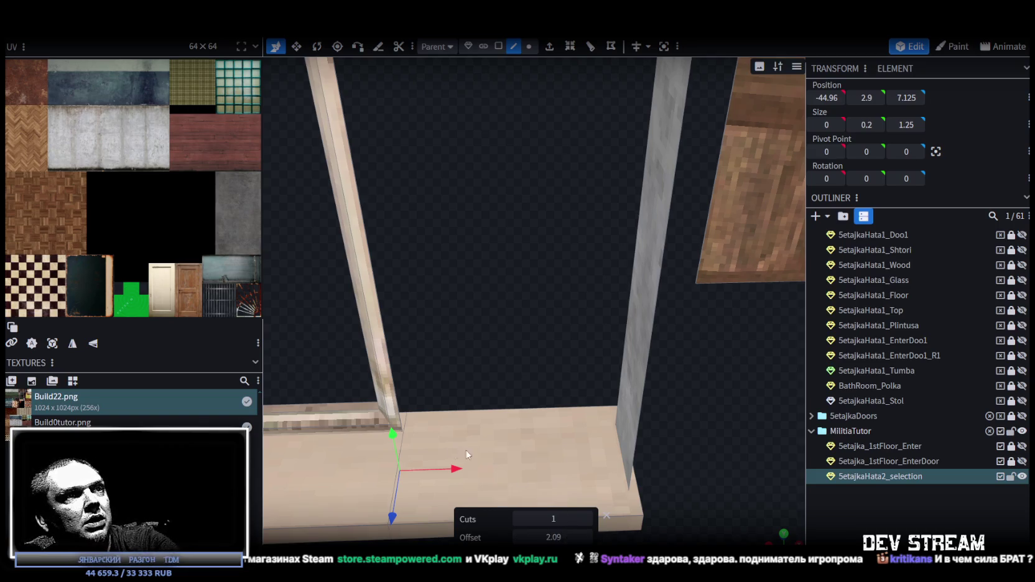
scroll(434, 450, "down", 3)
scroll(436, 449, "up", 3)
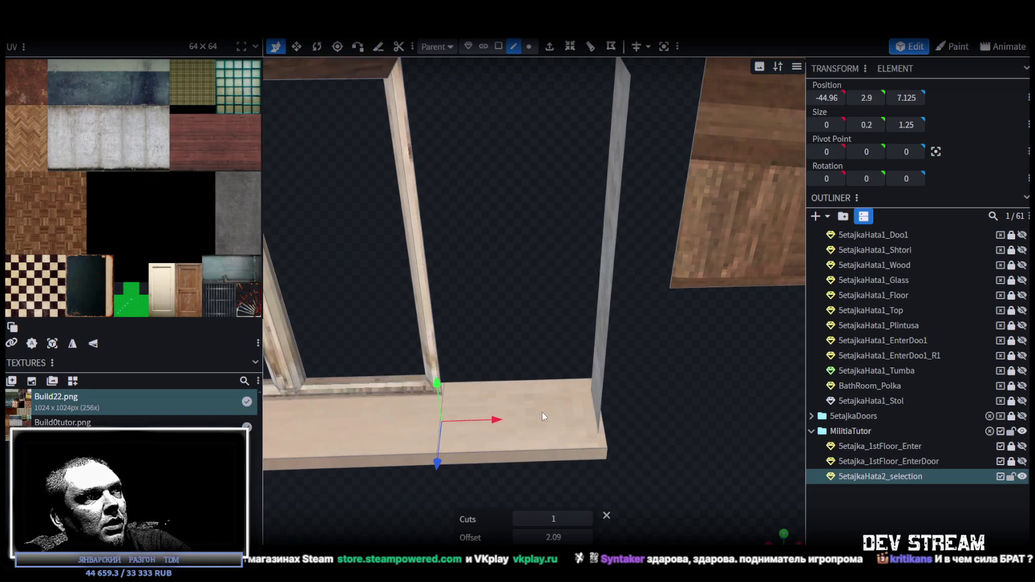
left_click(554, 518)
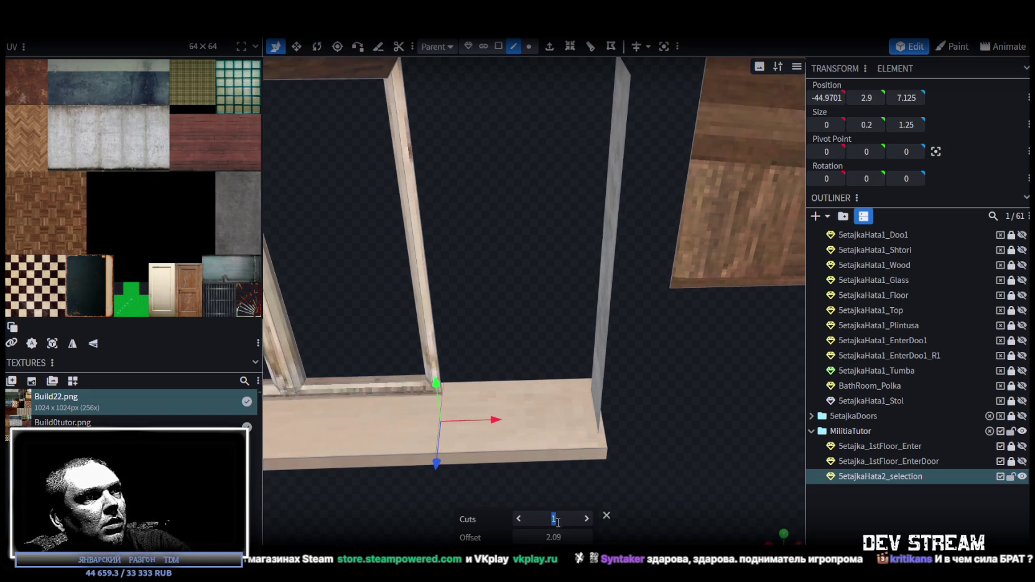
left_click(519, 538)
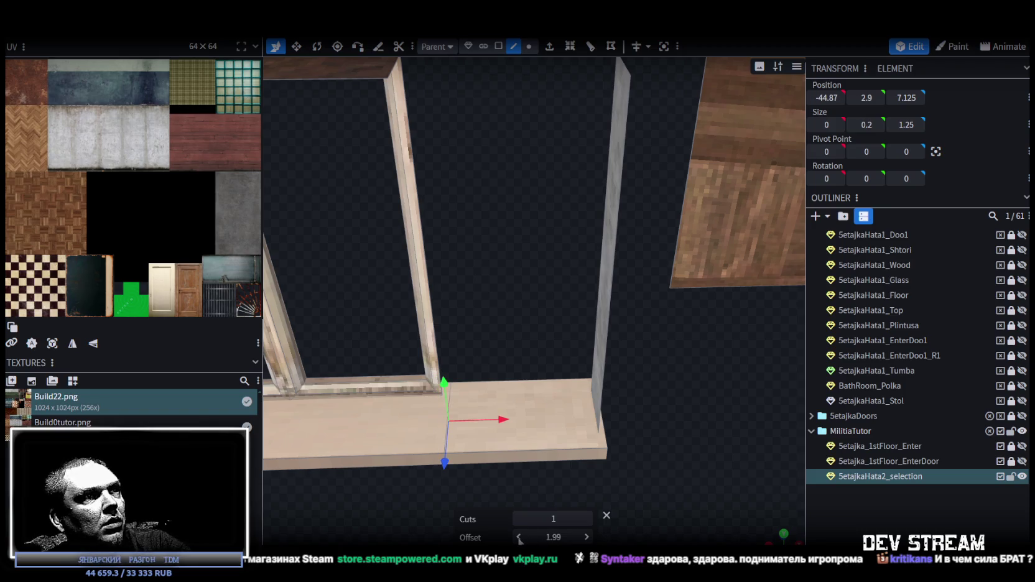
left_click(542, 513)
scroll(444, 472, "down", 3)
Step: Squash the side board's top edges to zero width and merge the overlapping vertices
mouse_move(443, 472)
left_mouse_down()
mouse_move(454, 460)
mouse_move(464, 478)
left_mouse_up()
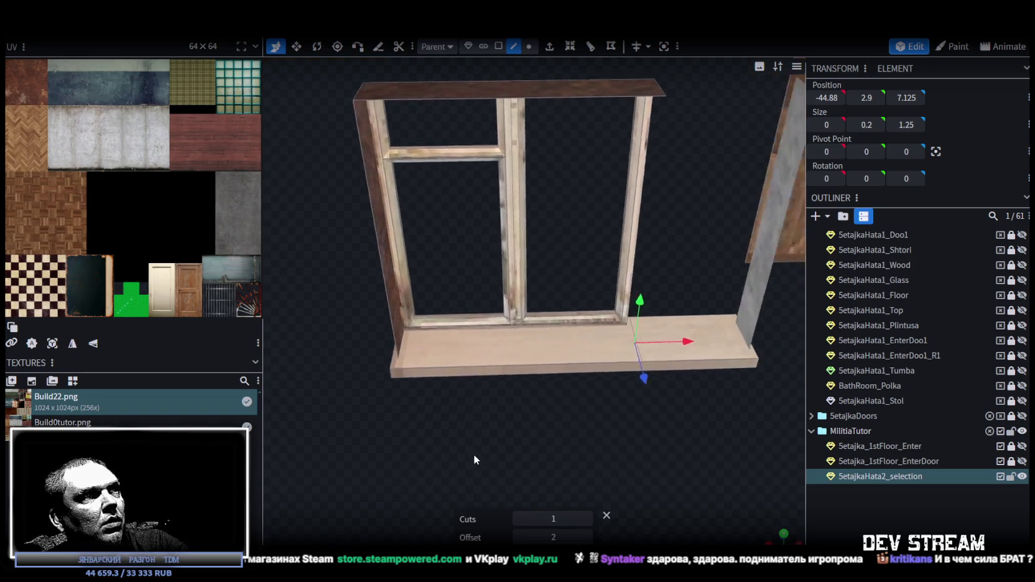
left_click(650, 272)
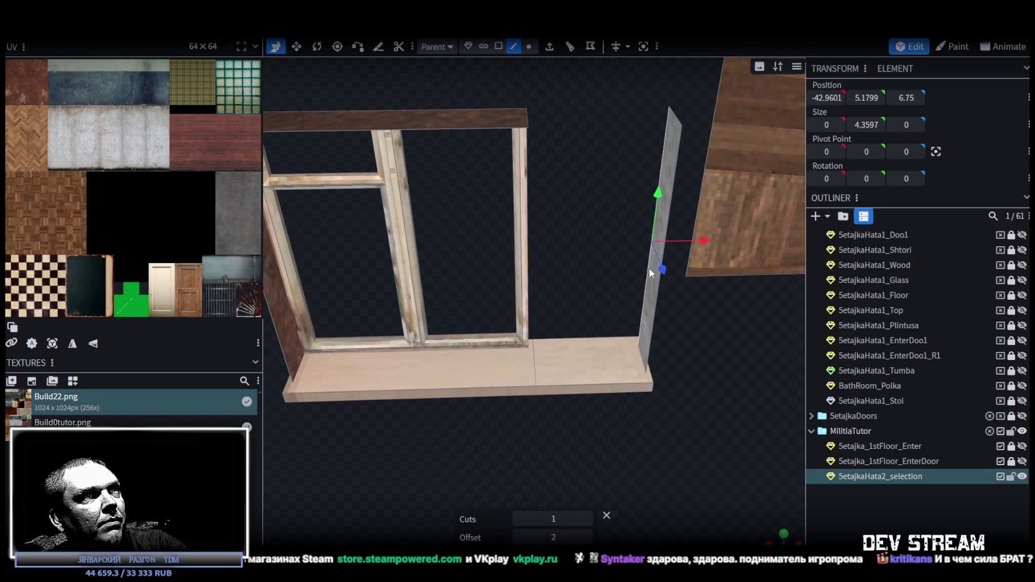
left_click(498, 46)
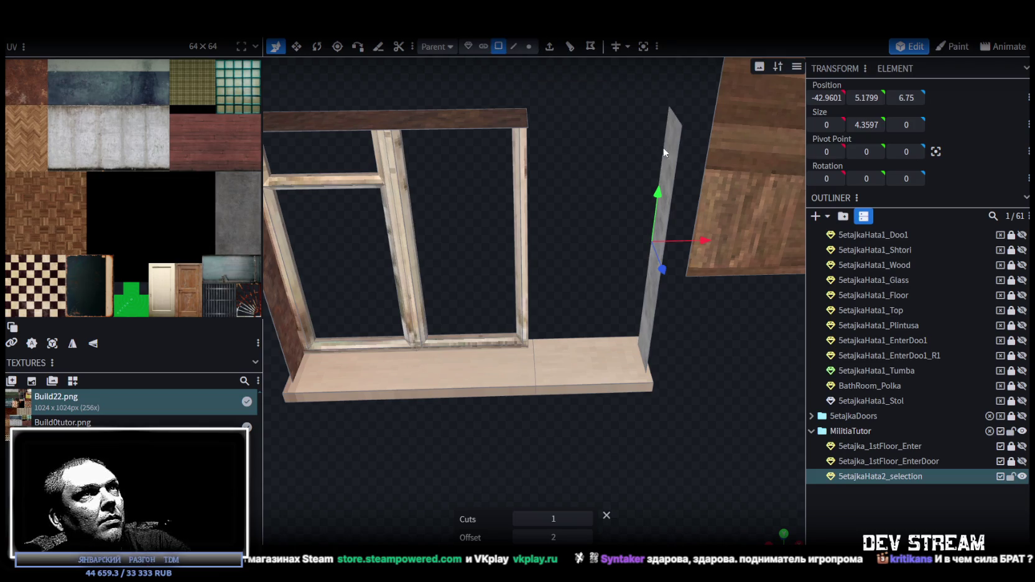
left_click(680, 160)
left_click_drag(571, 142, 524, 55)
left_click(513, 46)
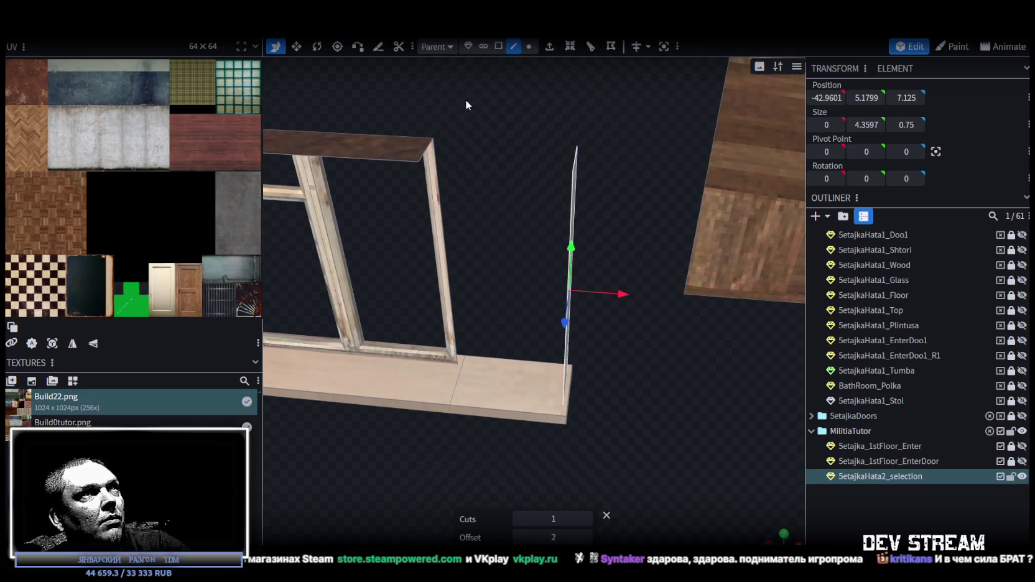
left_click(425, 157)
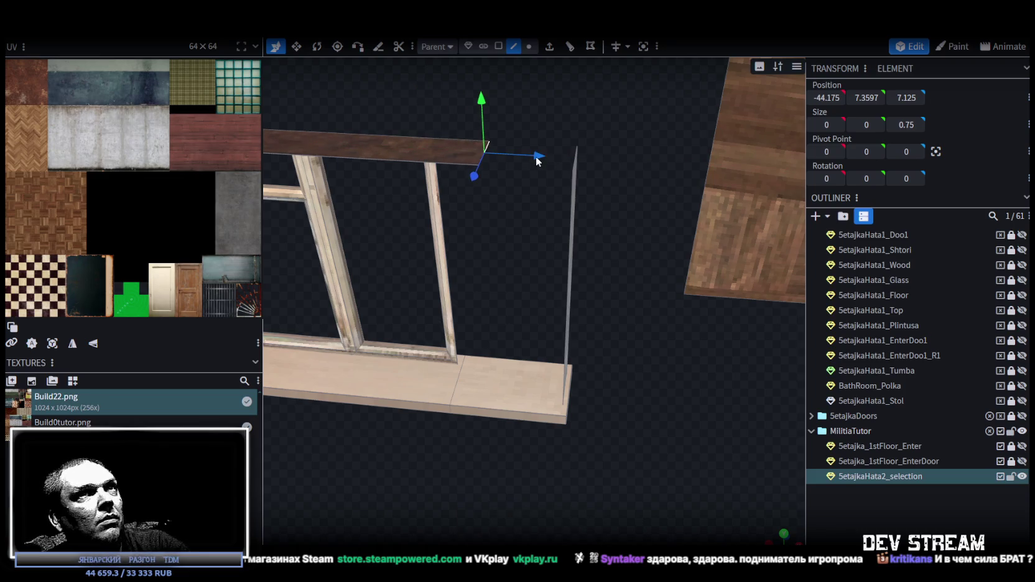
left_click(438, 185)
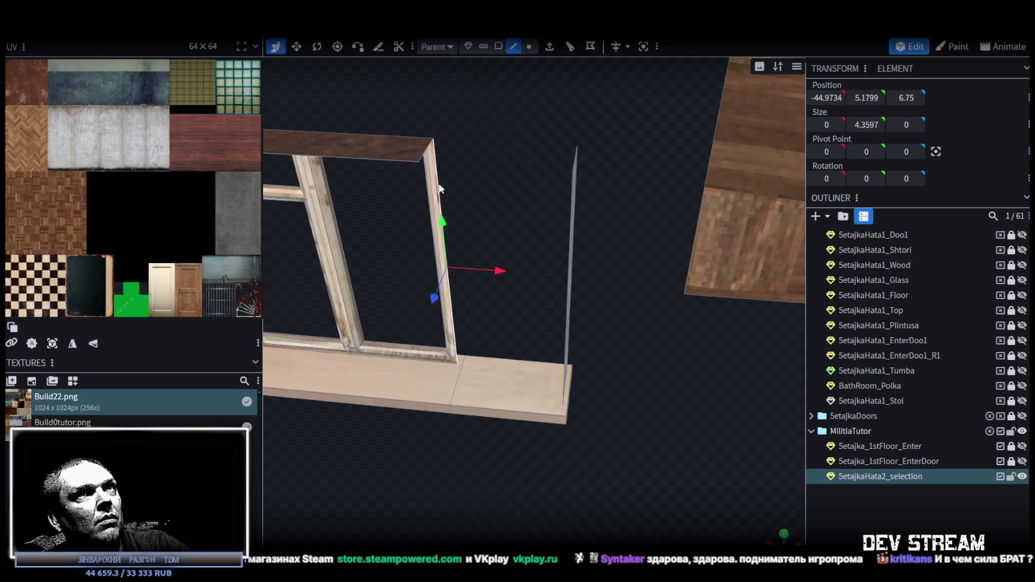
left_click(423, 158)
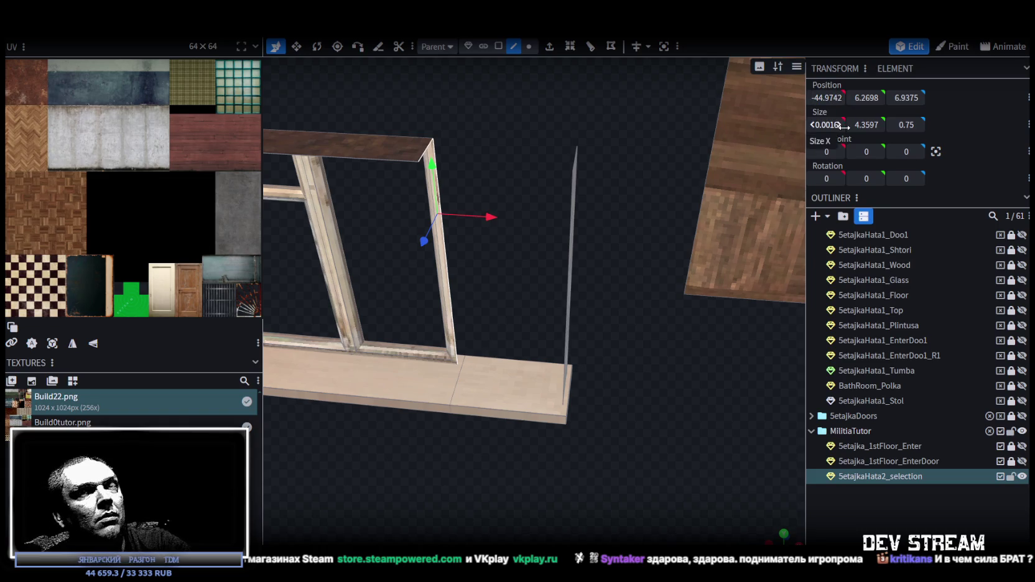
left_click_drag(843, 125, 844, 127)
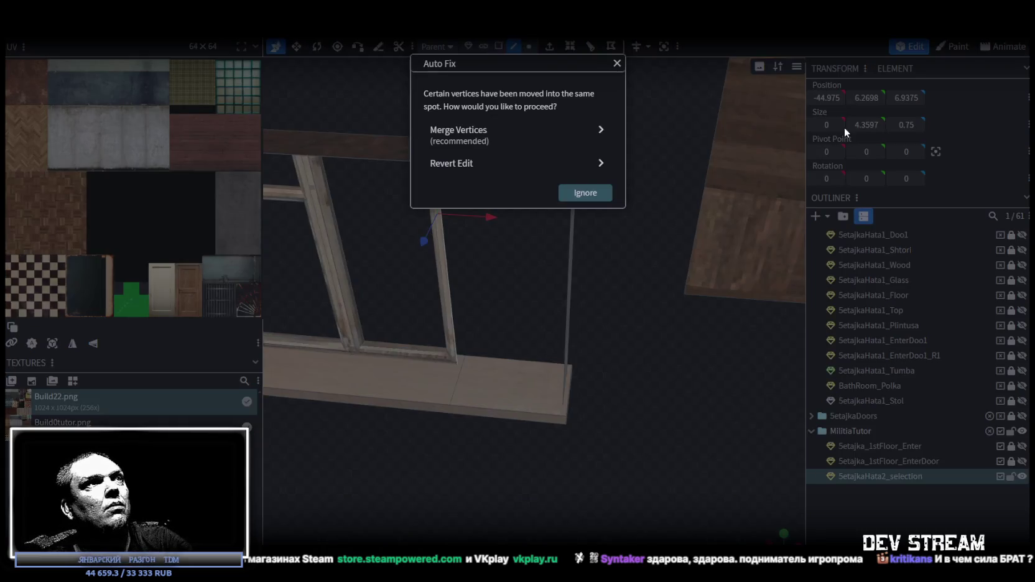
left_click(534, 139)
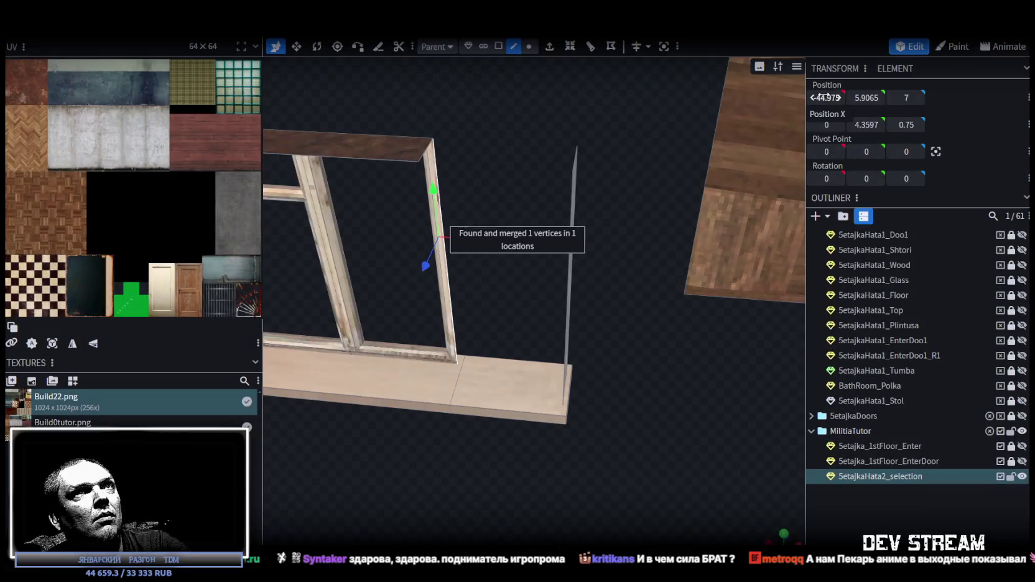
Step: Move the thin vertical reveal face onto the window frame and merge its vertices
left_click(498, 46)
mouse_move(516, 80)
left_mouse_down()
mouse_move(583, 120)
mouse_move(621, 198)
mouse_move(667, 226)
left_mouse_up()
left_click(652, 230)
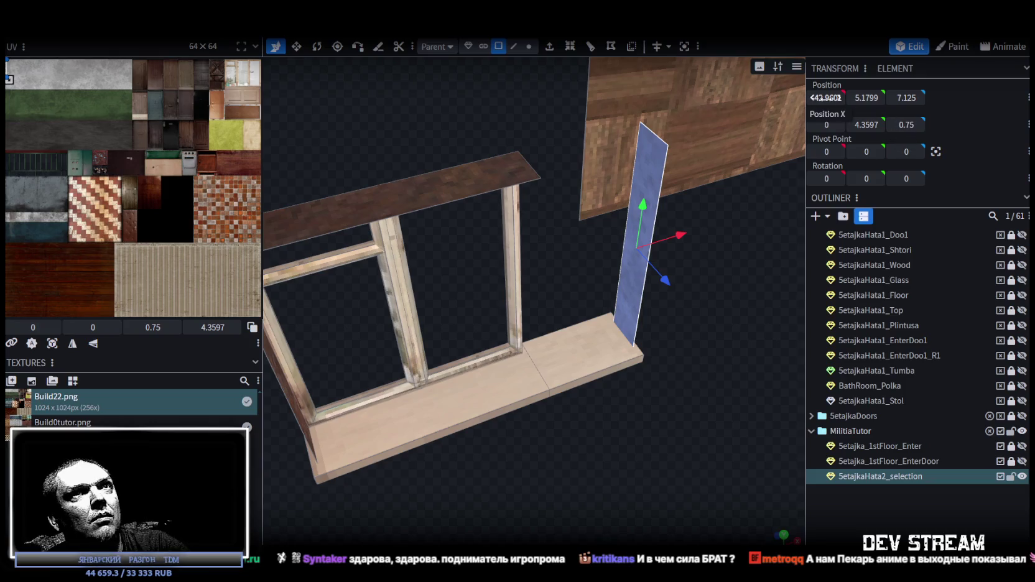
left_click_drag(825, 99, 715, 230)
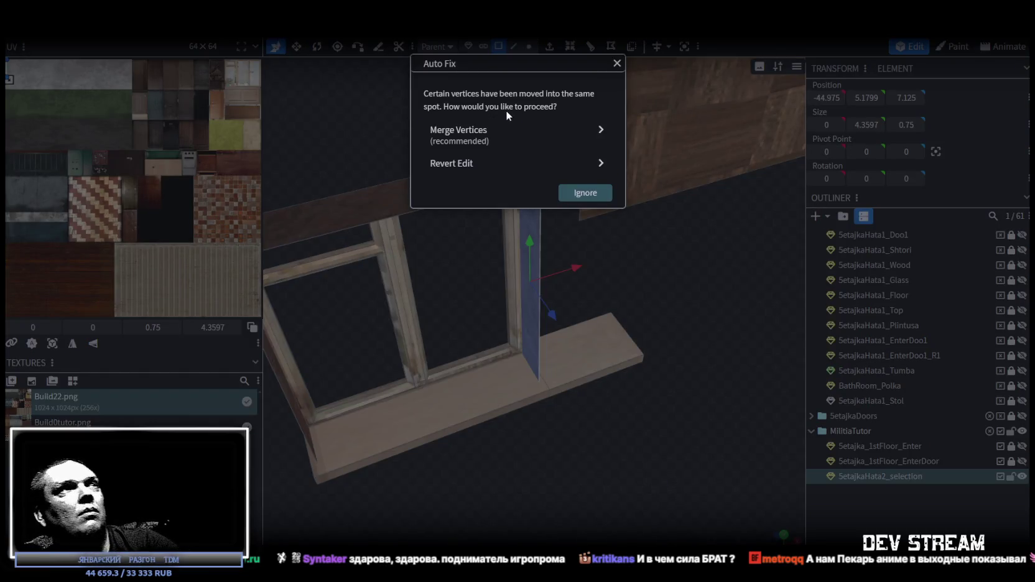
left_click(491, 129)
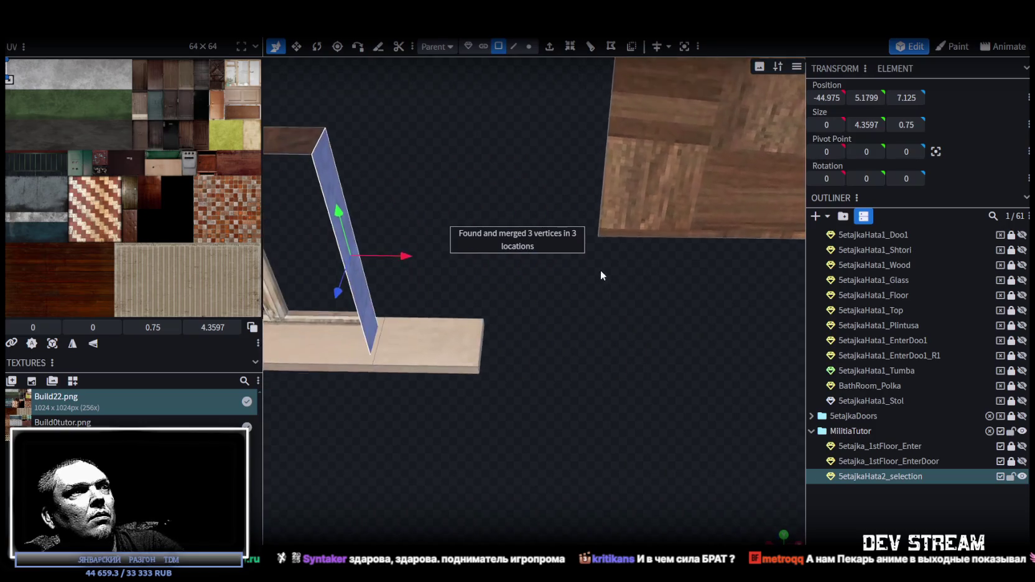
Step: Set a frame edge to X -42.88 and the small plank face to X -44.88, then merge vertices
mouse_move(525, 286)
left_mouse_down()
mouse_move(446, 372)
mouse_move(454, 391)
mouse_move(432, 216)
left_mouse_up()
left_click(508, 50)
left_click(412, 285)
left_click(827, 98)
type("-42.88")
key("Return")
left_click(498, 47)
left_click(511, 325)
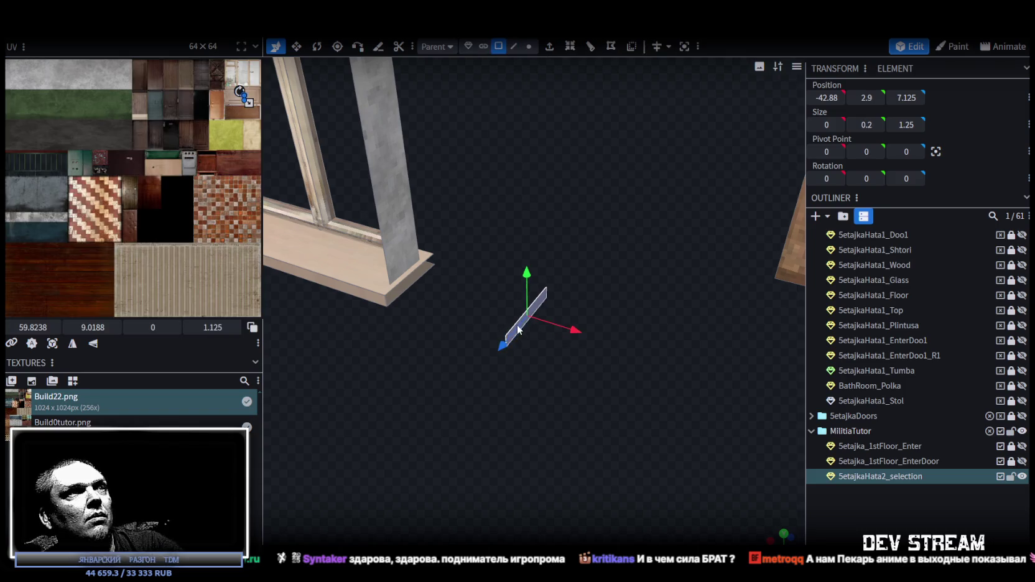
left_click(837, 93)
type("-44.88")
key("Return")
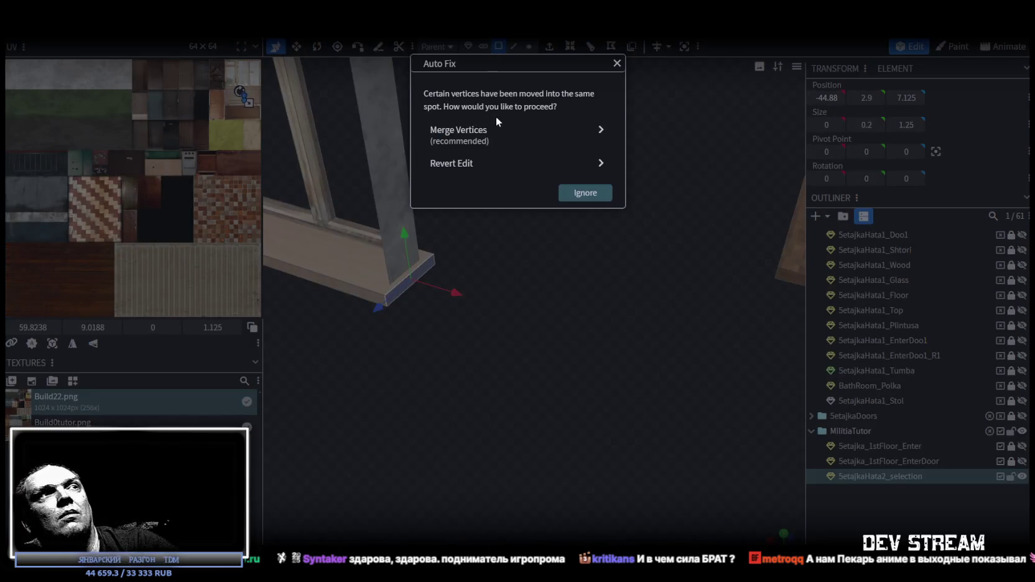
left_click(501, 132)
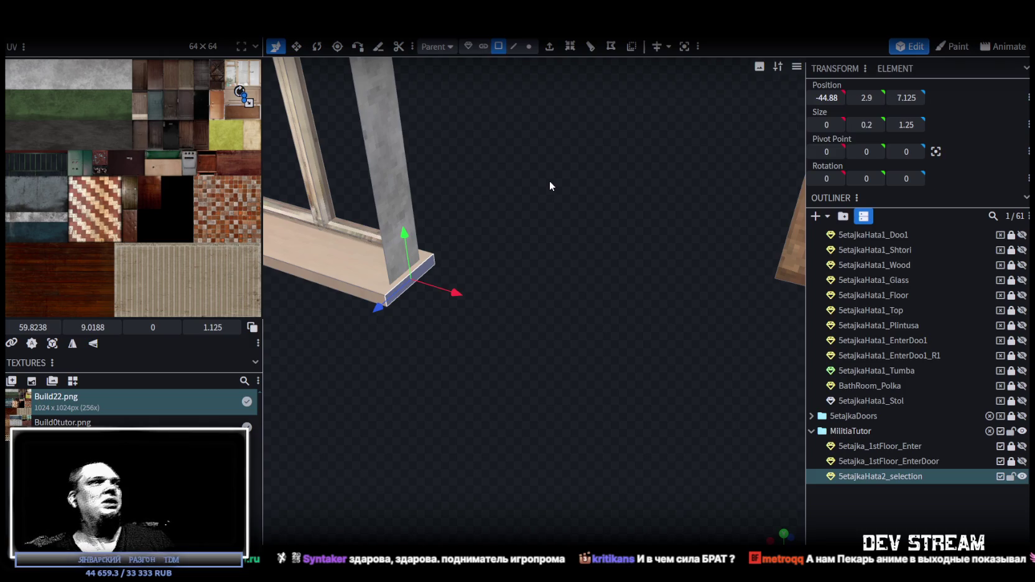
Step: Pick the left and right side panels and top beam, then box-select all window frame faces
mouse_move(549, 185)
left_mouse_down()
mouse_move(517, 219)
mouse_move(455, 345)
mouse_move(492, 365)
mouse_move(473, 374)
mouse_move(446, 341)
mouse_move(503, 372)
mouse_move(457, 353)
mouse_move(499, 410)
mouse_move(475, 371)
mouse_move(467, 375)
left_mouse_up()
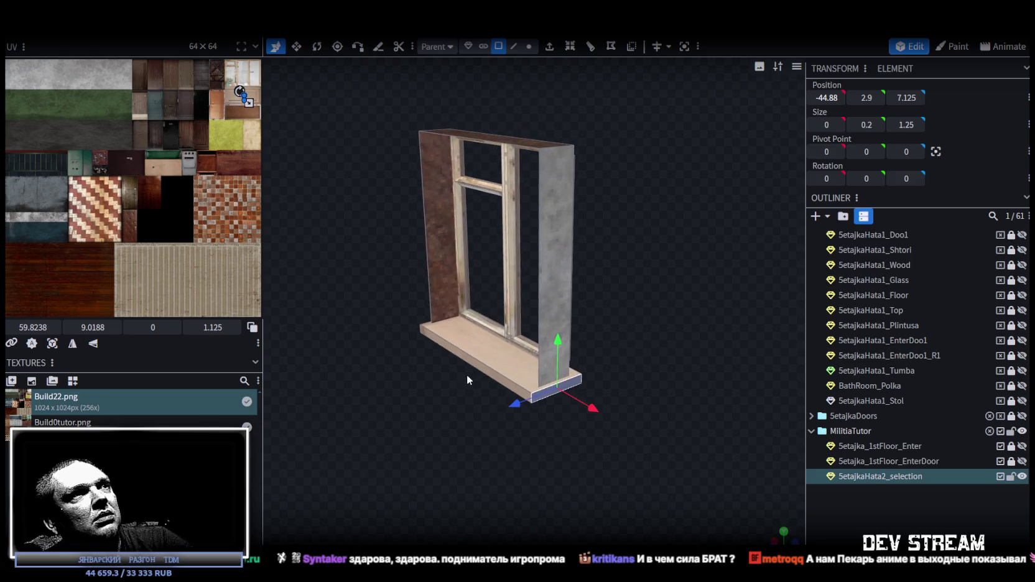
left_click(430, 232)
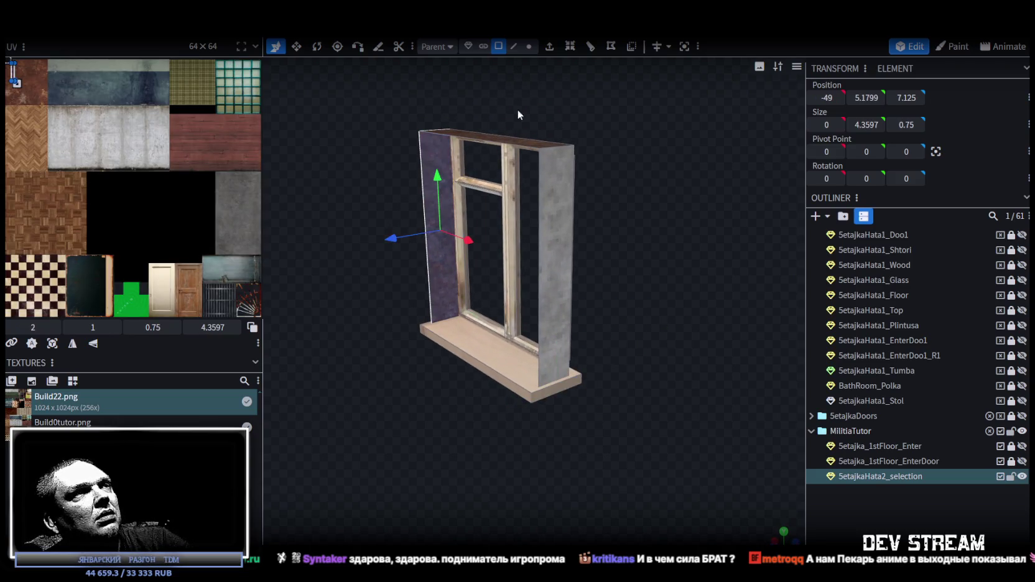
left_click_drag(513, 114, 527, 112)
left_click(494, 215, "shift")
left_click(524, 281, "shift")
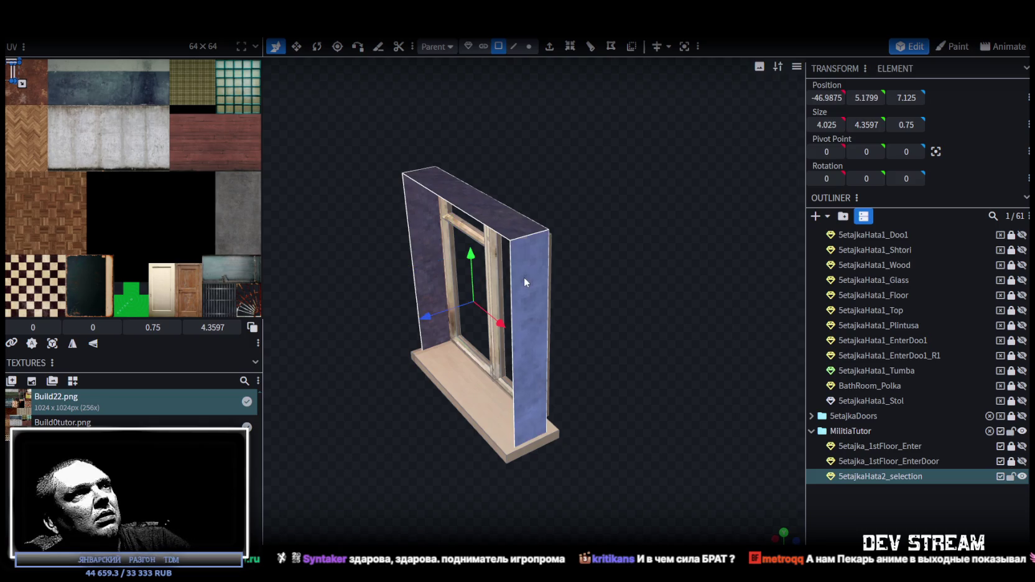
mouse_move(616, 191)
left_mouse_down()
mouse_move(716, 181)
mouse_move(596, 216)
mouse_move(619, 249)
mouse_move(551, 261)
mouse_move(552, 243)
mouse_move(449, 243)
mouse_move(501, 289)
mouse_move(613, 228)
mouse_move(710, 247)
mouse_move(723, 362)
mouse_move(602, 308)
left_mouse_up()
left_click(529, 48)
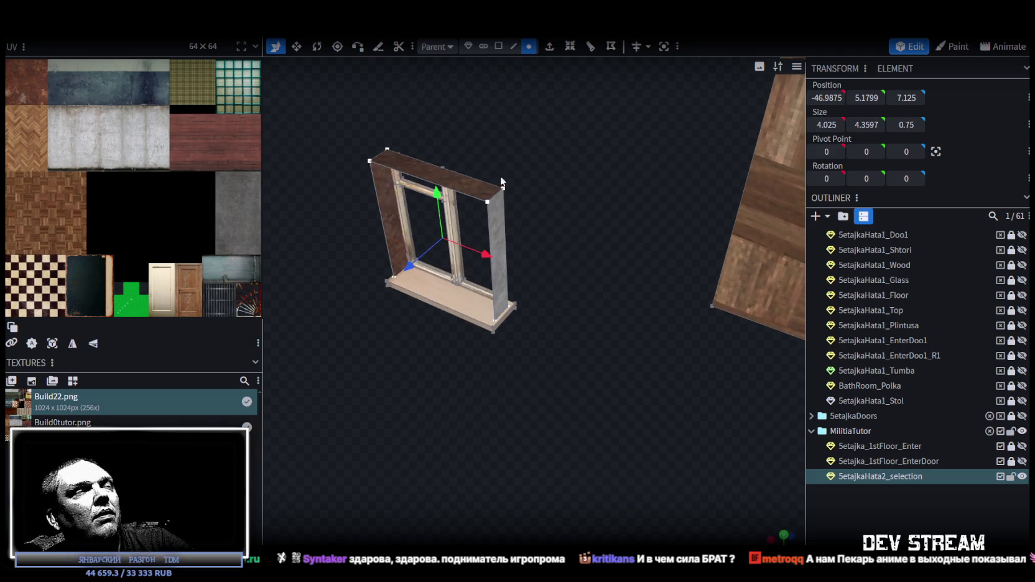
left_click(498, 46)
left_click_drag(329, 121, 539, 360)
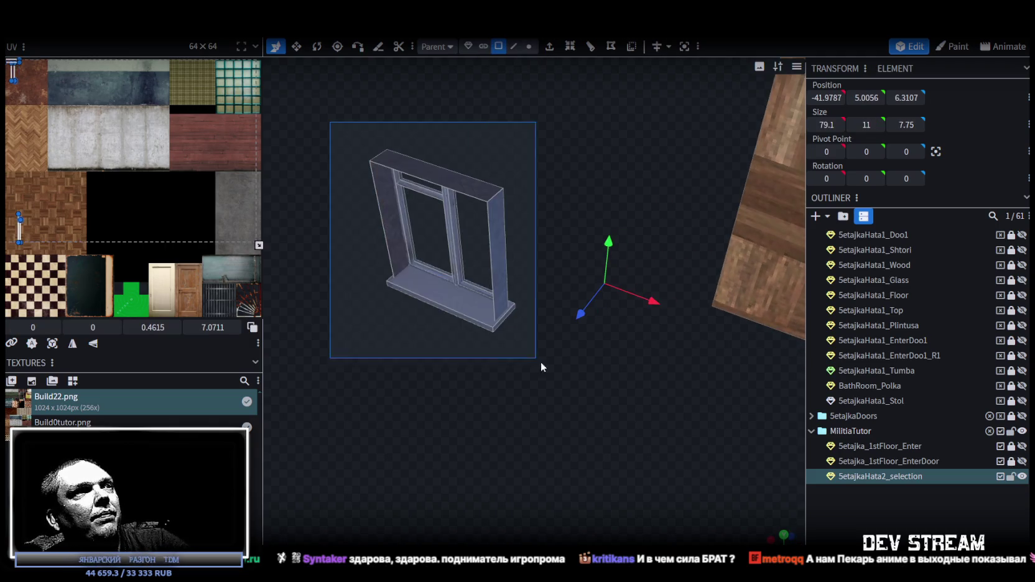
Step: Use Split Mesh on the selected window frame faces to create SetajkaHata2_selection_selection
right_click(496, 283)
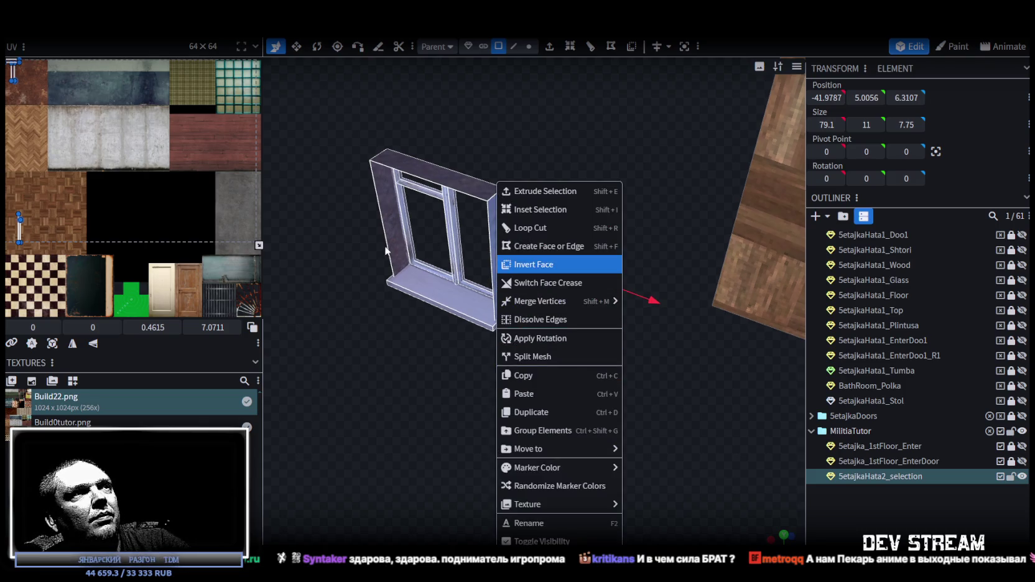
scroll(435, 368, "down", 3)
scroll(436, 369, "down", 3)
scroll(472, 372, "down", 3)
scroll(554, 379, "down", 2)
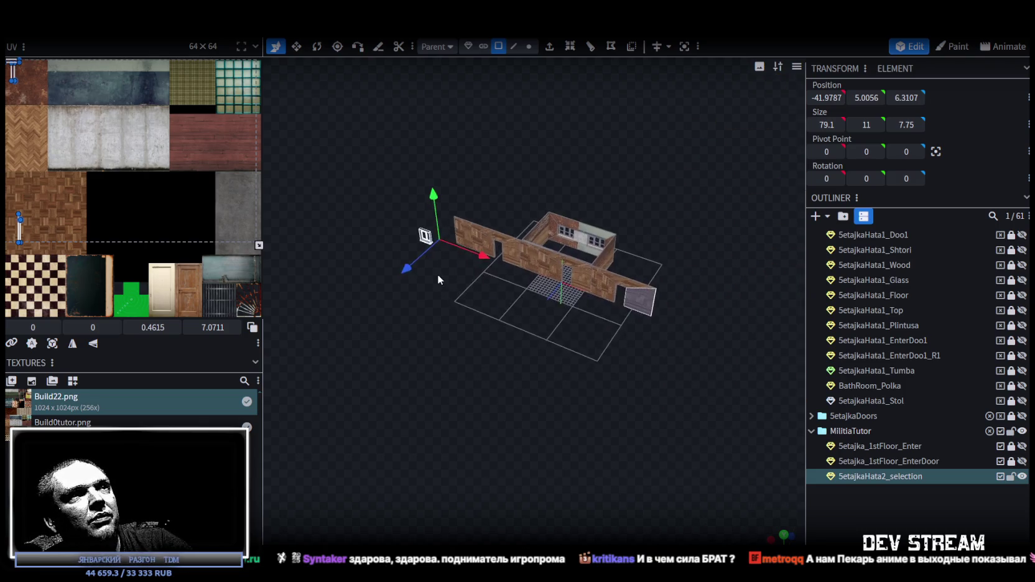
scroll(477, 312, "up", 2)
scroll(478, 312, "up", 2)
left_click(432, 214)
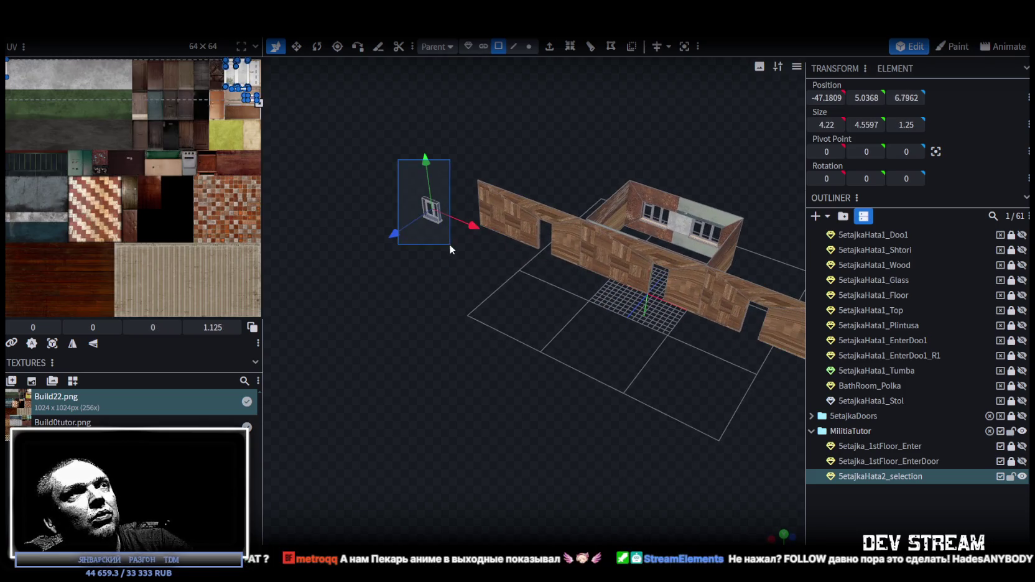
scroll(435, 265, "up", 3)
right_click_drag(406, 242, 485, 398)
scroll(405, 339, "up", 3)
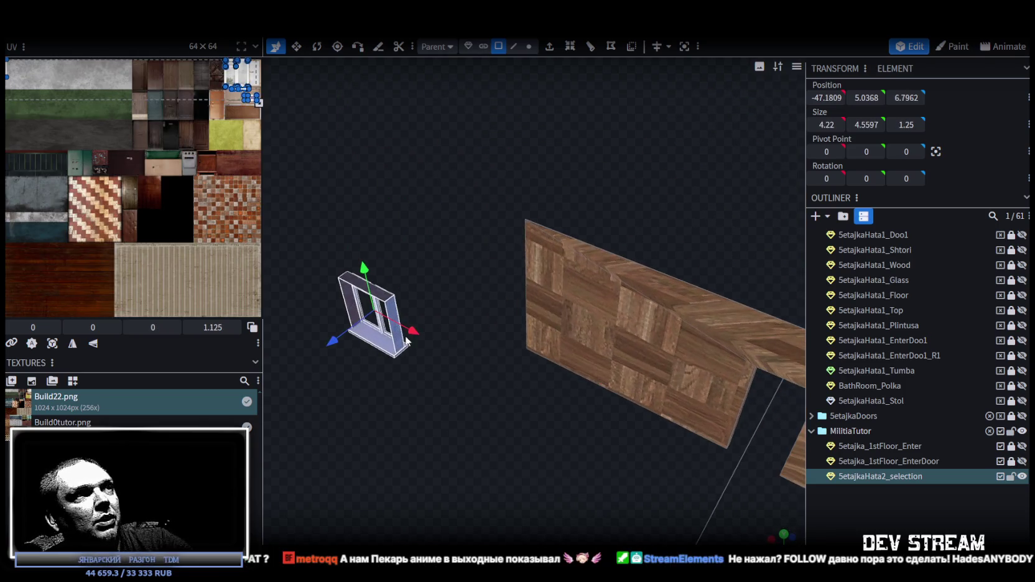
right_click(403, 345)
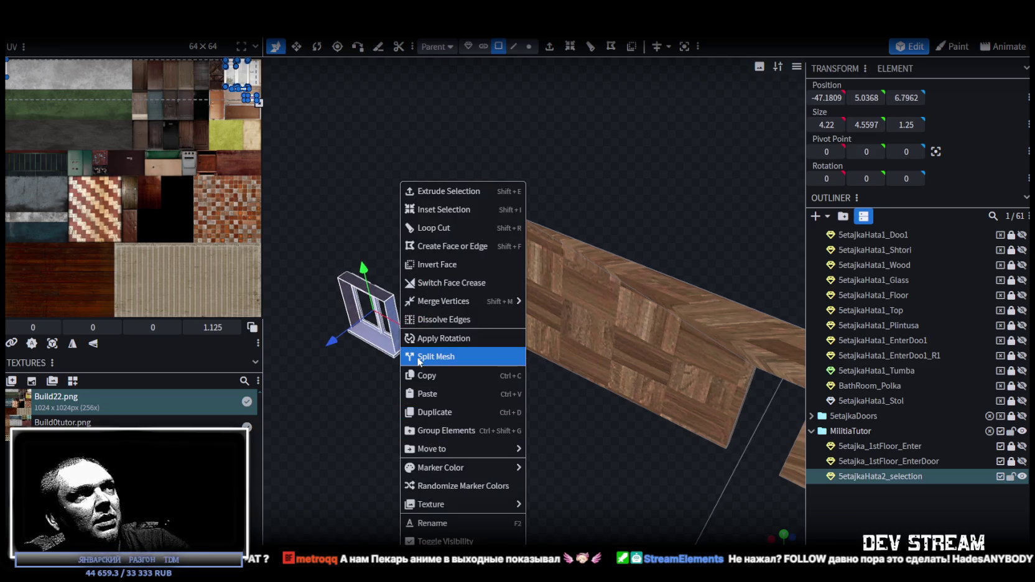
left_click(449, 361)
left_click_drag(420, 385, 477, 401)
scroll(486, 402, "up", 2)
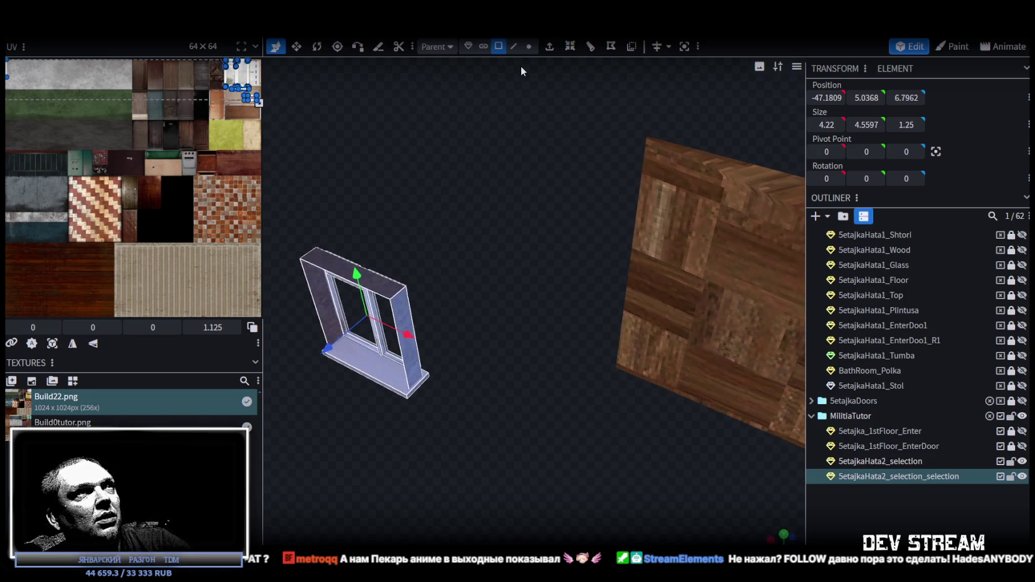
Step: Select the frame's bottom corner vertex and center the rotation pivot there at -44.975, 3, 7.5
left_click(528, 47)
left_click(407, 391)
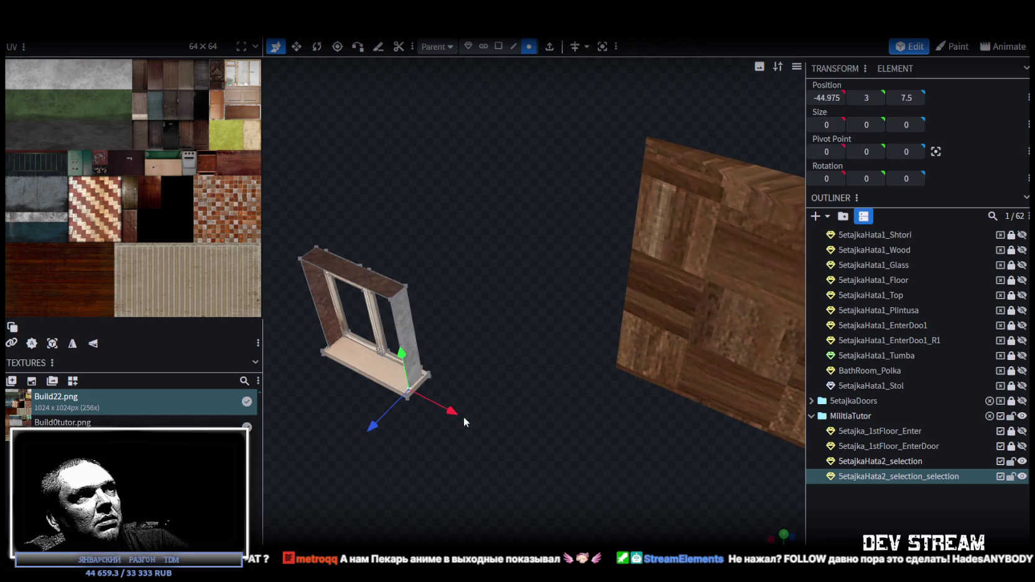
mouse_move(473, 418)
left_mouse_down()
mouse_move(487, 395)
mouse_move(452, 401)
left_mouse_up()
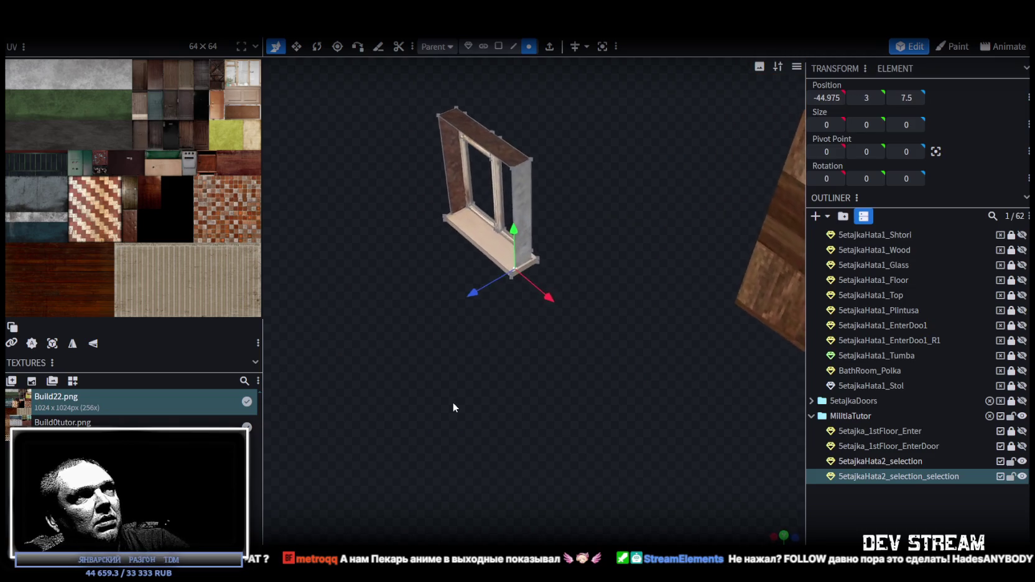
scroll(452, 402, "up", 3)
right_click_drag(495, 398, 506, 427)
left_click_drag(504, 427, 503, 412)
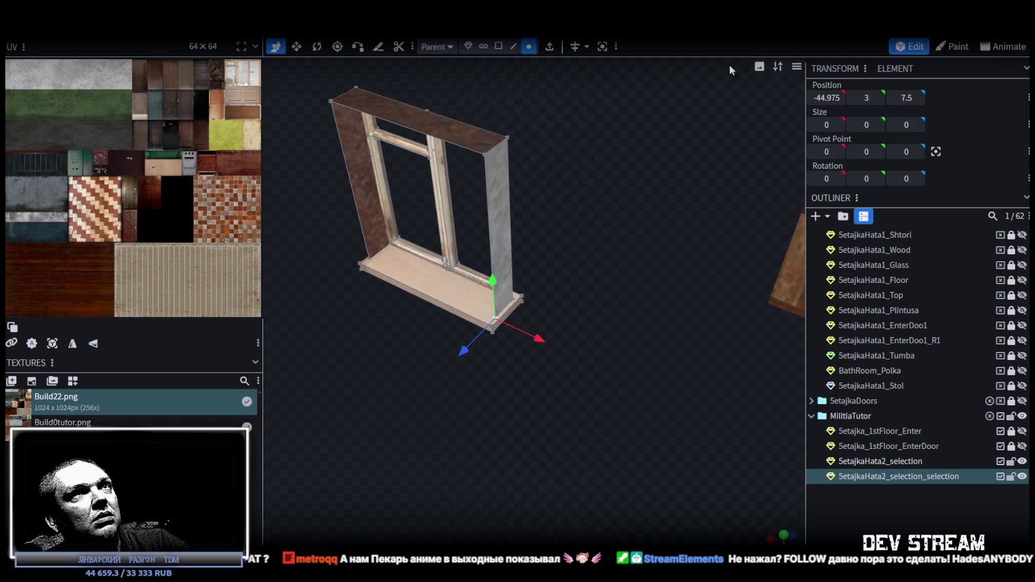
left_click(467, 46)
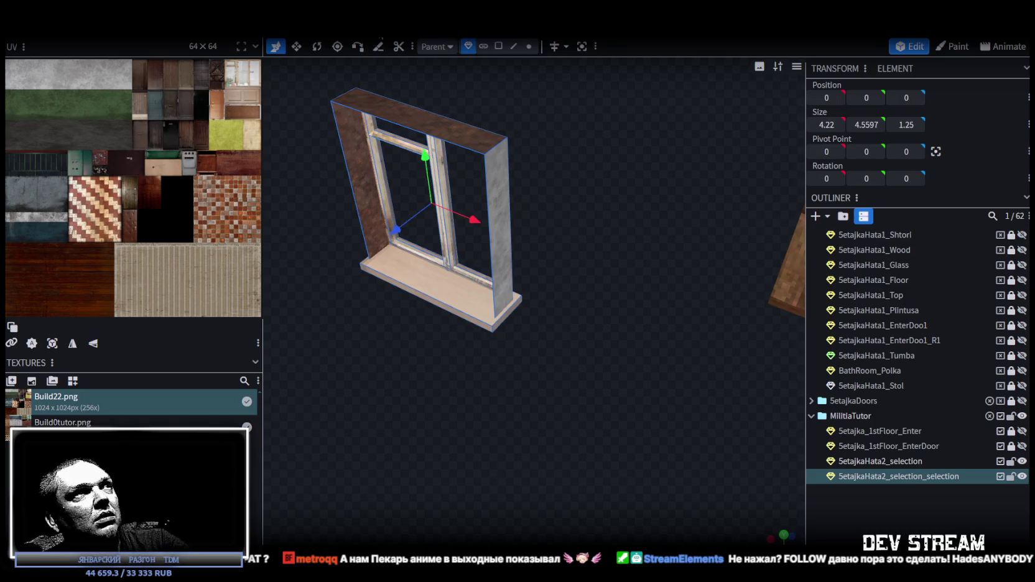
left_click(318, 46)
scroll(429, 123, "down", 3)
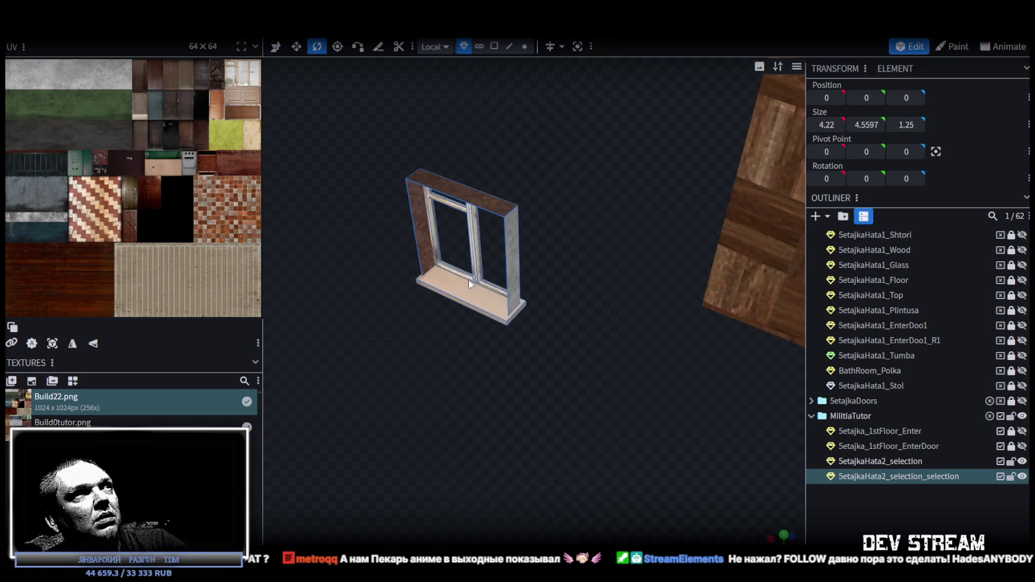
scroll(486, 287, "down", 2)
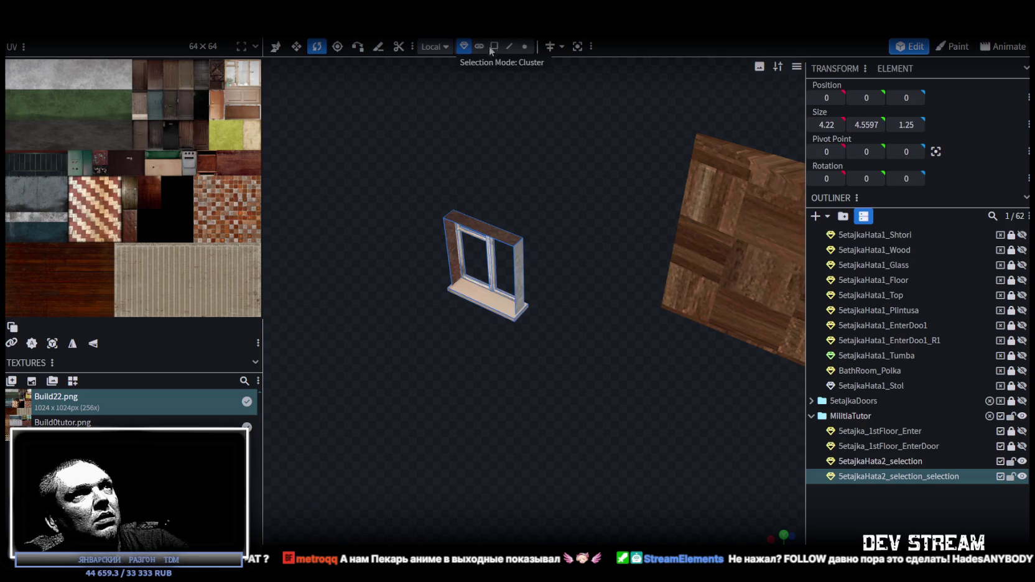
scroll(515, 291, "up", 2)
left_click(507, 316)
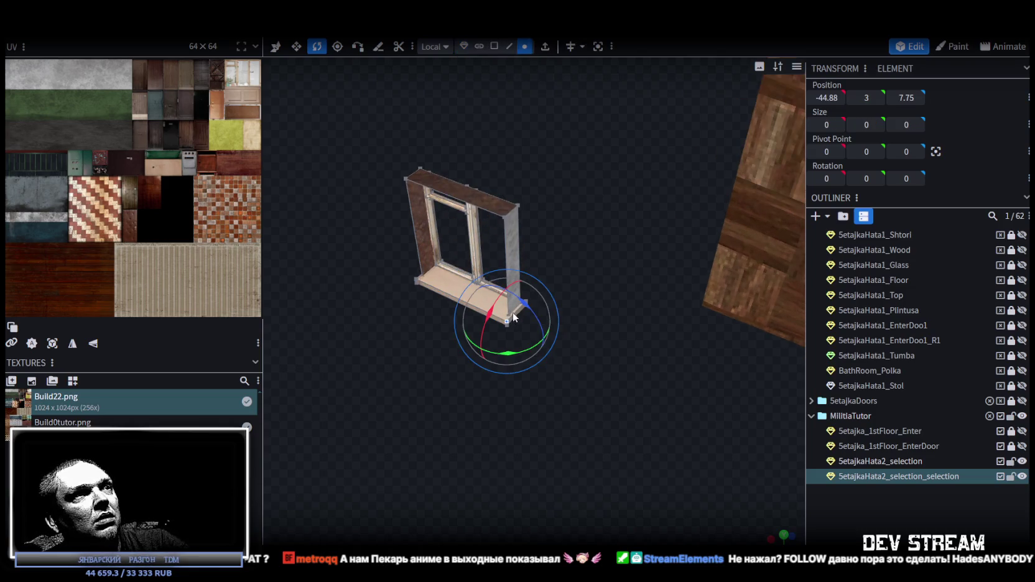
scroll(508, 316, "up", 5)
left_click(278, 225)
left_click(469, 321)
left_click(935, 152)
scroll(619, 228, "down", 2)
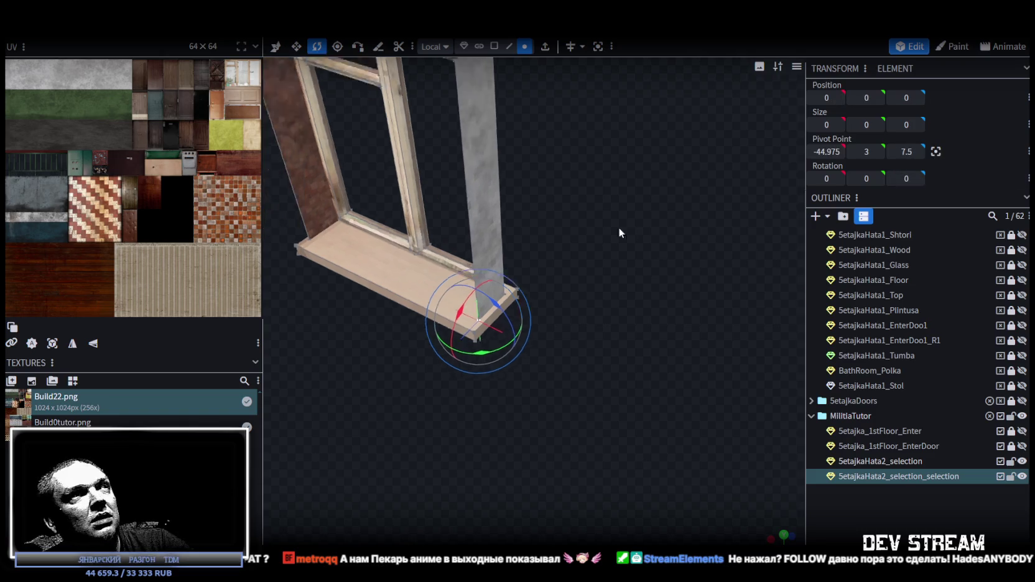
scroll(618, 227, "down", 2)
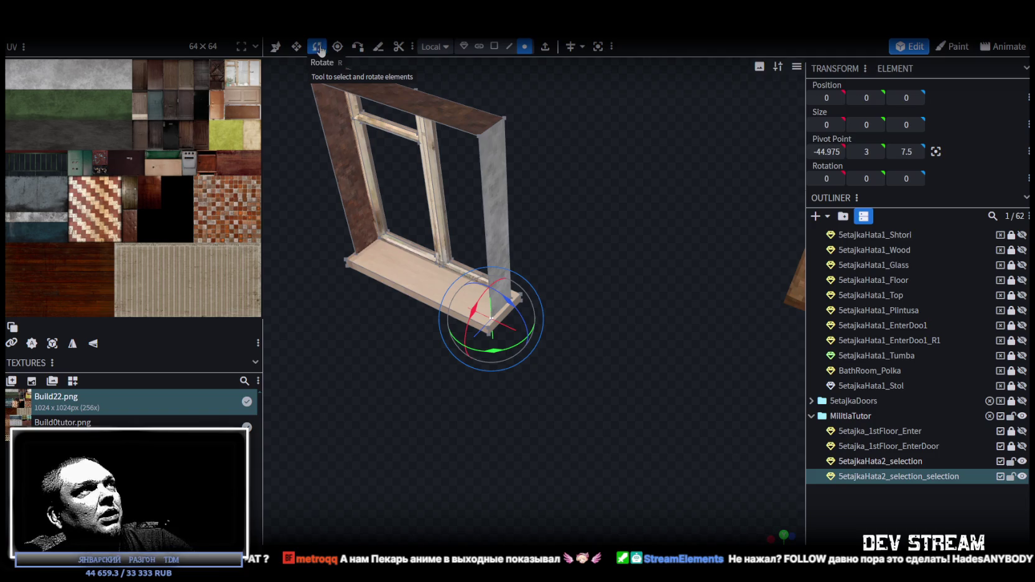
Step: Rotate the window frame 90° on Y, then move it 5 units along X to -39.975
left_click(465, 48)
mouse_move(495, 351)
left_mouse_down()
mouse_move(599, 354)
mouse_move(479, 352)
mouse_move(606, 346)
mouse_move(736, 316)
mouse_move(733, 285)
left_mouse_up()
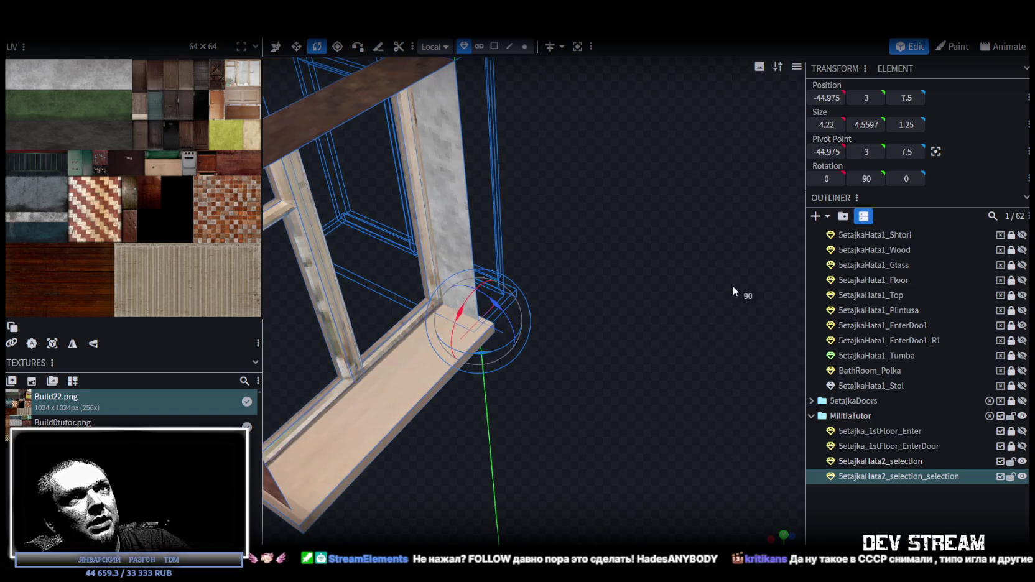
scroll(560, 444, "down", 4)
mouse_move(570, 442)
left_mouse_down()
mouse_move(486, 435)
mouse_move(477, 213)
left_mouse_up()
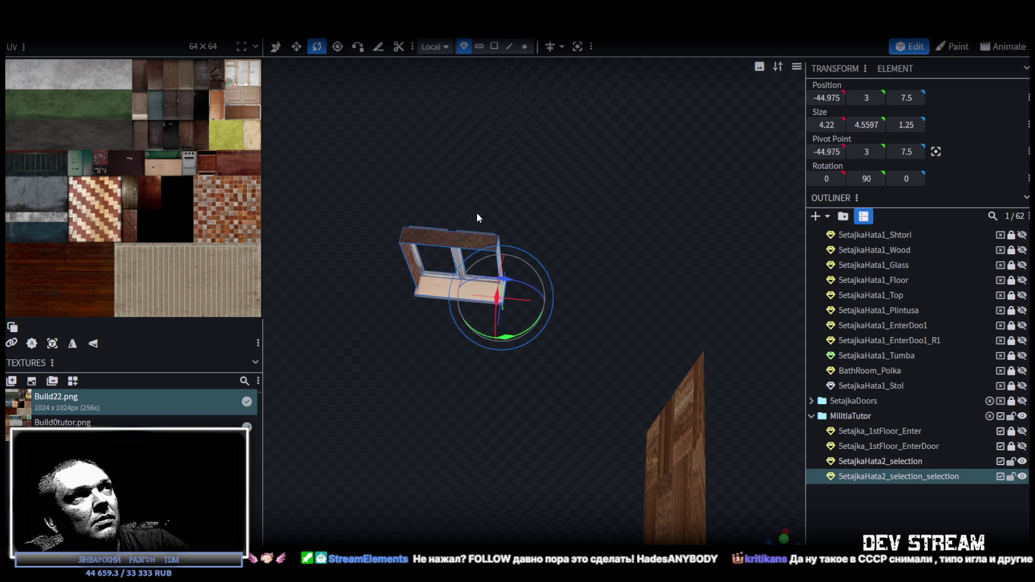
key("v")
mouse_move(354, 98)
left_mouse_down()
mouse_move(559, 365)
mouse_move(428, 346)
mouse_move(592, 316)
left_mouse_up()
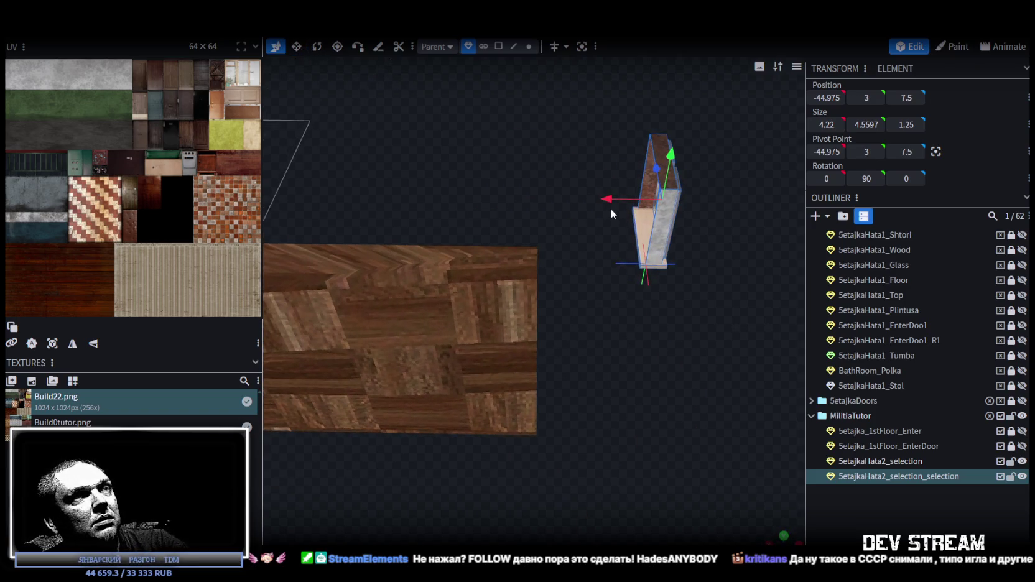
left_click_drag(610, 202, 497, 200)
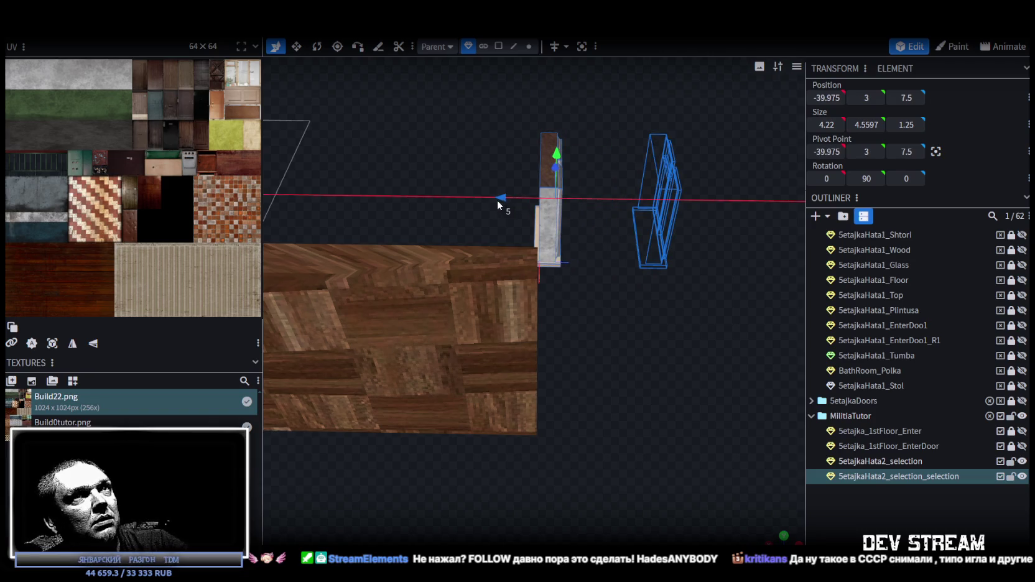
mouse_move(433, 217)
left_mouse_down()
mouse_move(710, 202)
mouse_move(729, 227)
left_mouse_up()
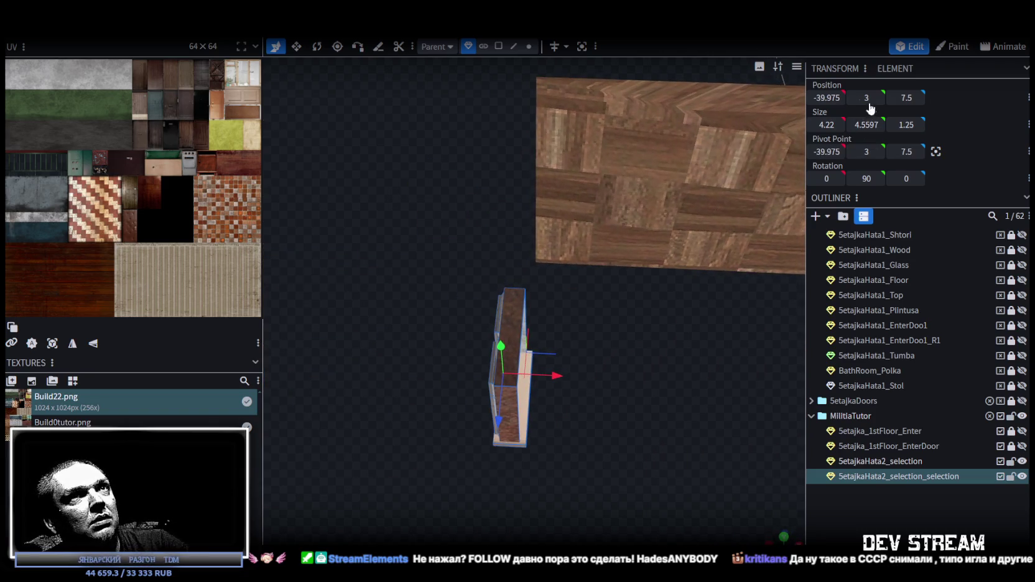